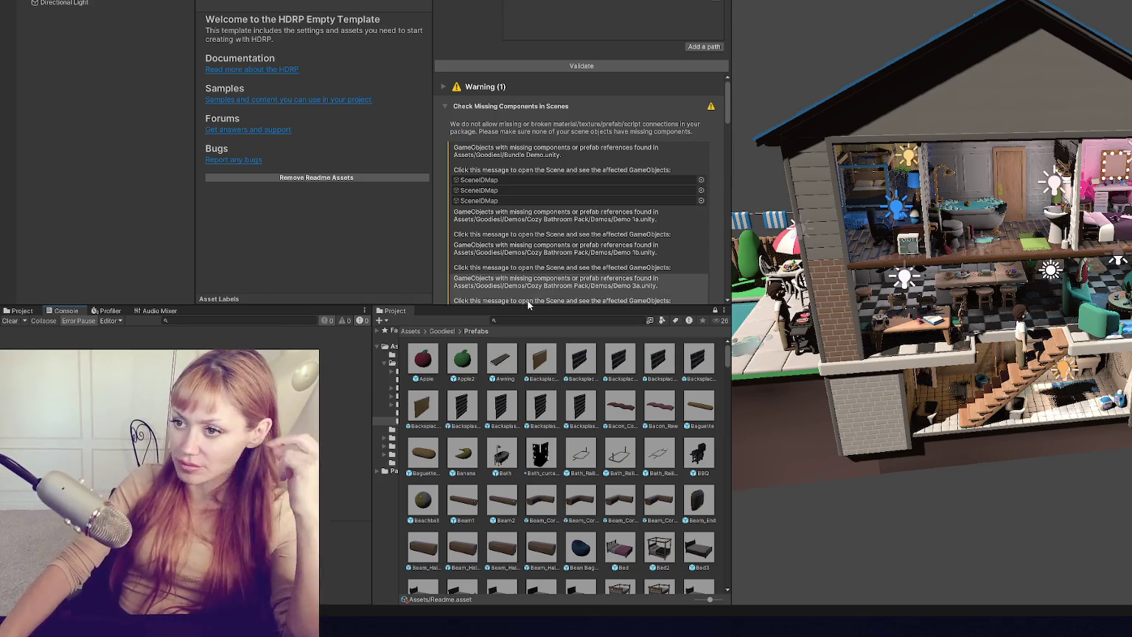
- Collapse and re-expand the missing components check results and scroll through them
{"action": "left_click", "coordinate": [506, 108]}
{"action": "left_click", "coordinate": [506, 108]}
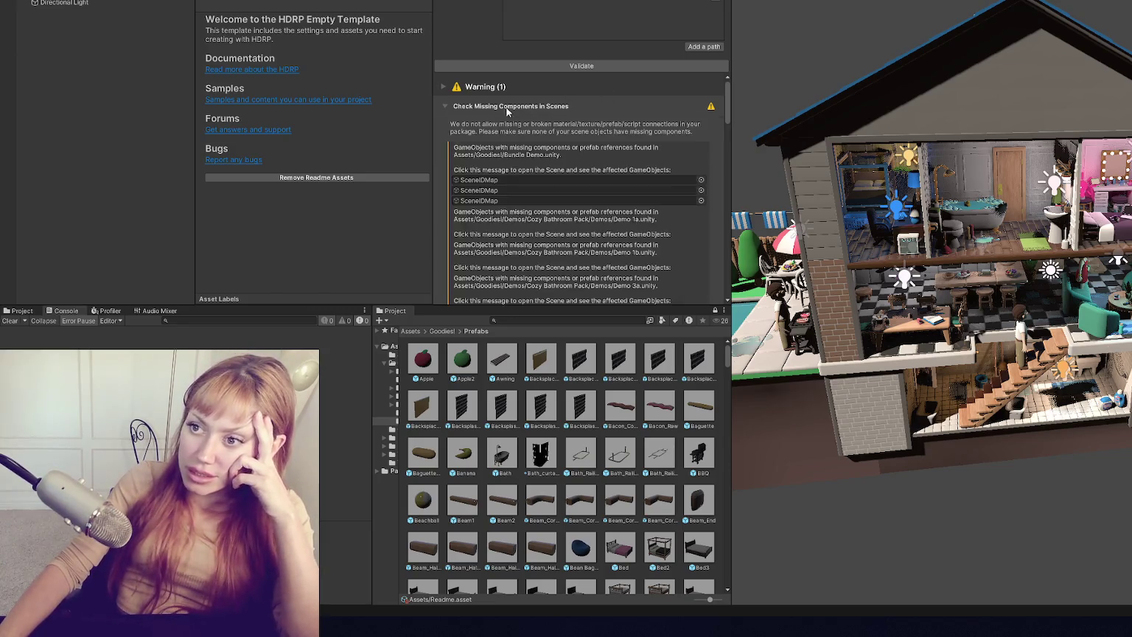
{"action": "scroll", "coordinate": [648, 126], "scroll_direction": "down", "scroll_amount": 5}
{"action": "scroll", "coordinate": [652, 126], "scroll_direction": "up", "scroll_amount": 5}
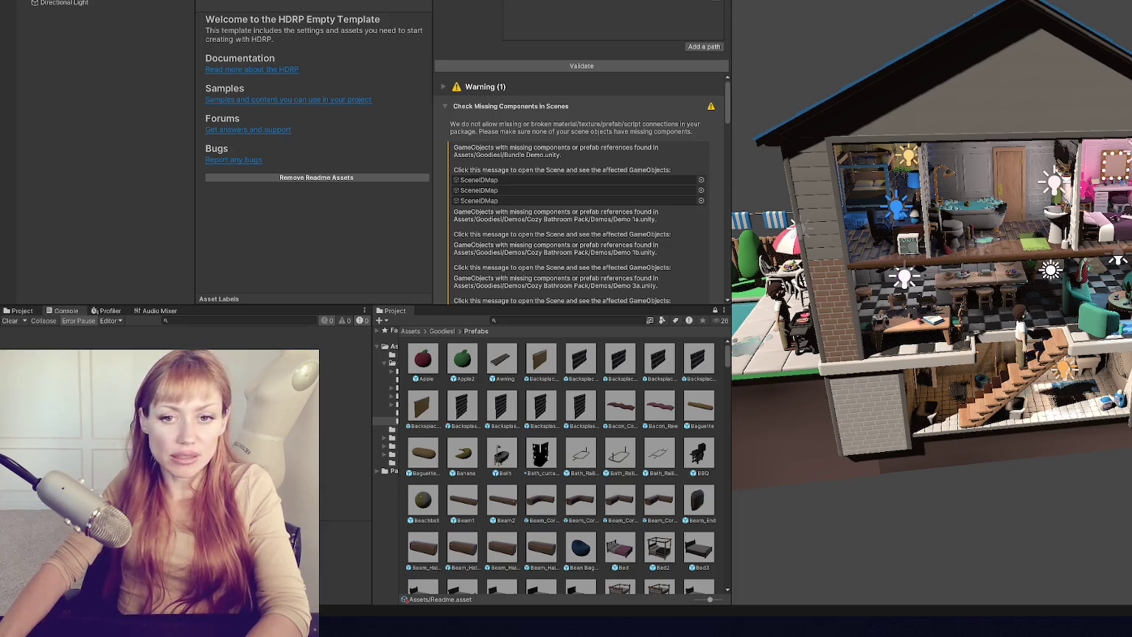
{"action": "scroll", "coordinate": [584, 189], "scroll_direction": "down", "scroll_amount": 3}
{"action": "scroll", "coordinate": [632, 182], "scroll_direction": "up", "scroll_amount": 3}
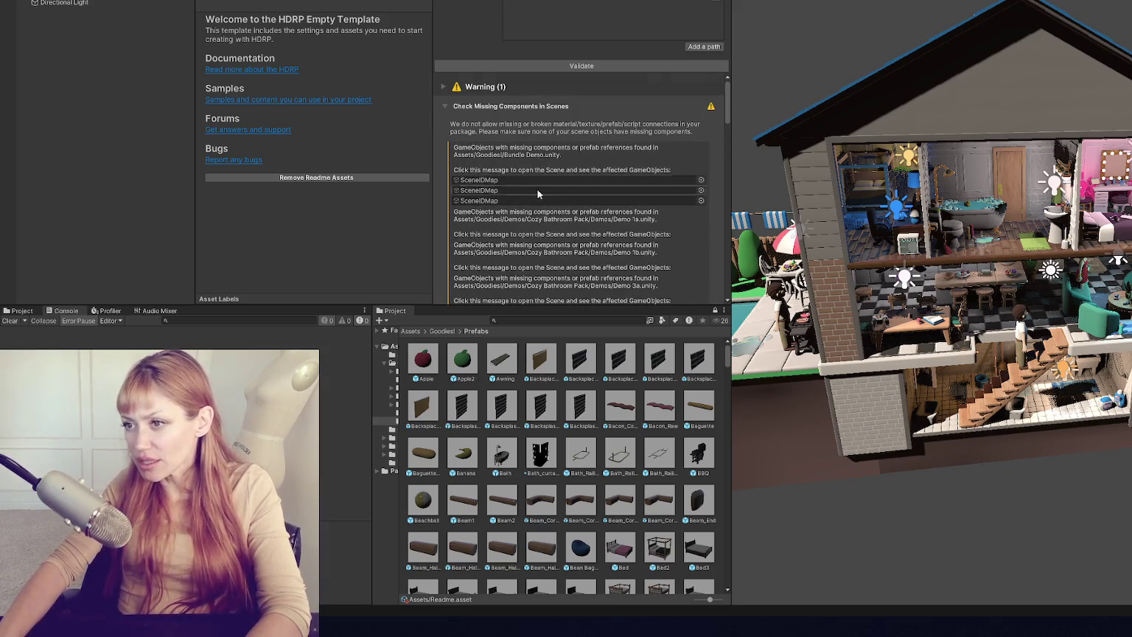
{"action": "scroll", "coordinate": [525, 195], "scroll_direction": "down", "scroll_amount": 3}
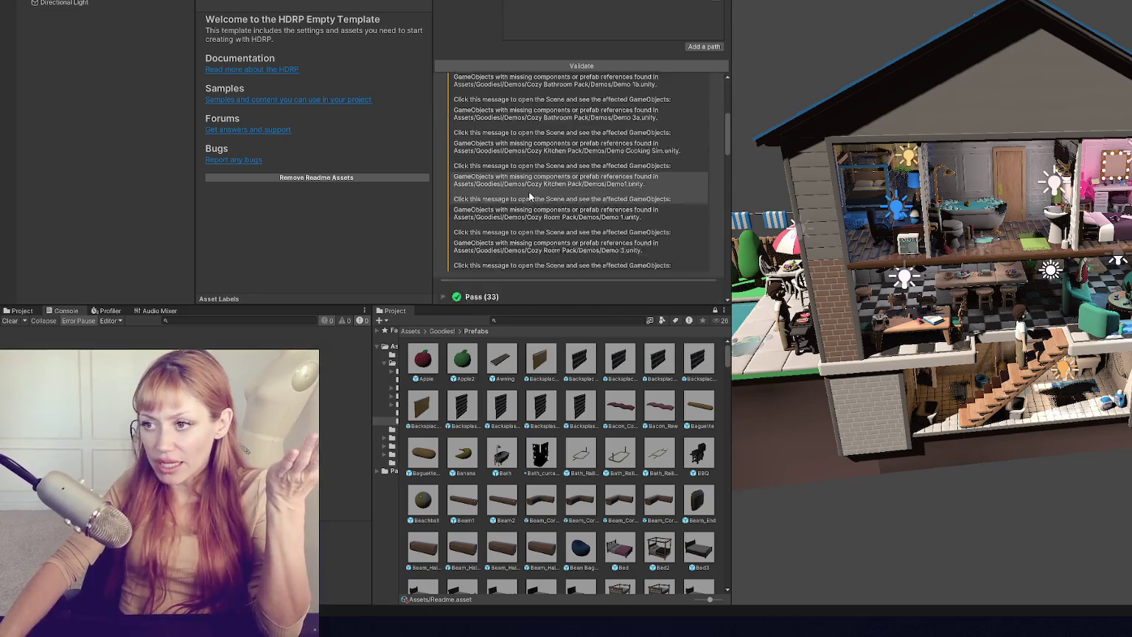
{"action": "scroll", "coordinate": [530, 196], "scroll_direction": "down", "scroll_amount": 3}
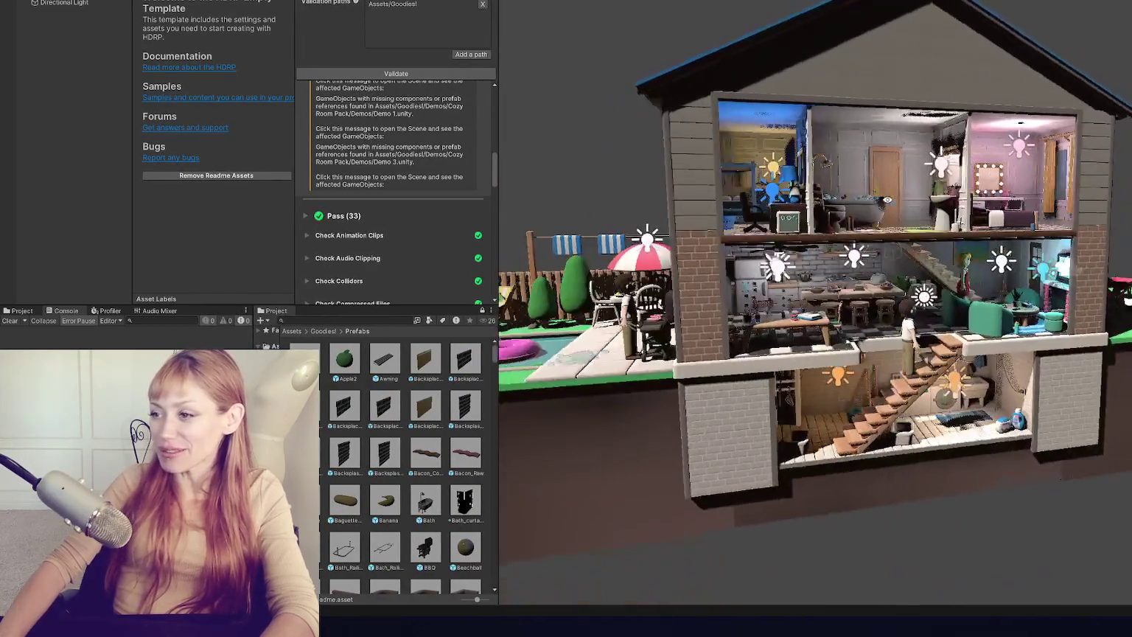
- Orbit the Scene view into the house interior and round to the pool side
{"action": "left_click_drag", "start_coordinate": [811, 295], "coordinate": [815, 284]}
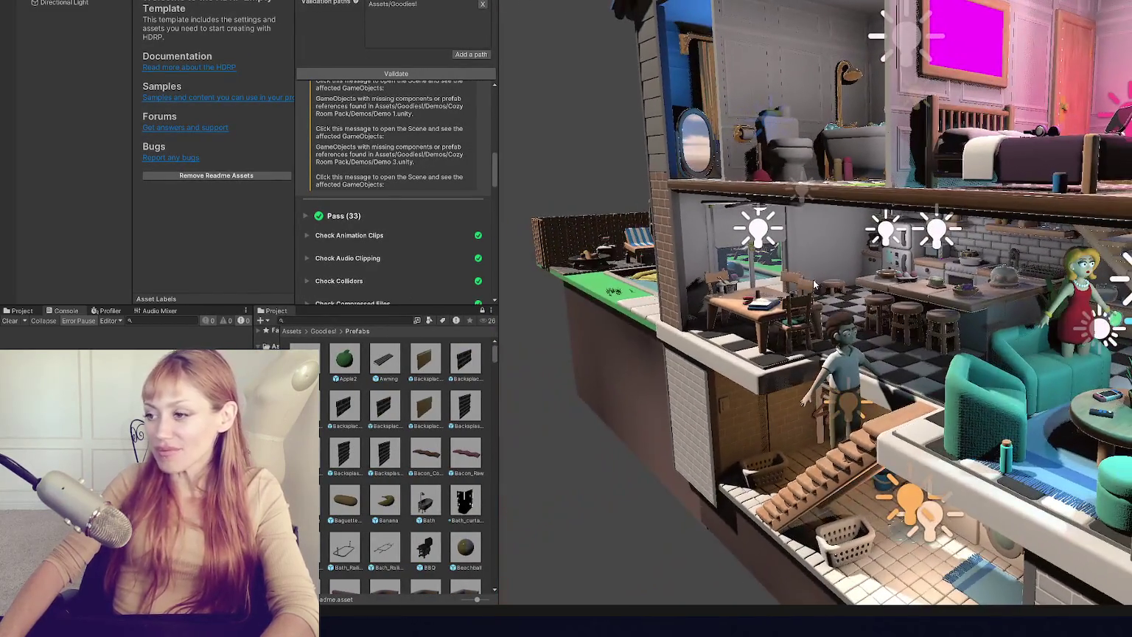
{"action": "left_click_drag", "start_coordinate": [750, 227], "coordinate": [796, 251]}
{"action": "mouse_move", "coordinate": [811, 295]}
{"action": "left_mouse_down"}
{"action": "mouse_move", "coordinate": [786, 299]}
{"action": "mouse_move", "coordinate": [1030, 199]}
{"action": "left_mouse_up"}
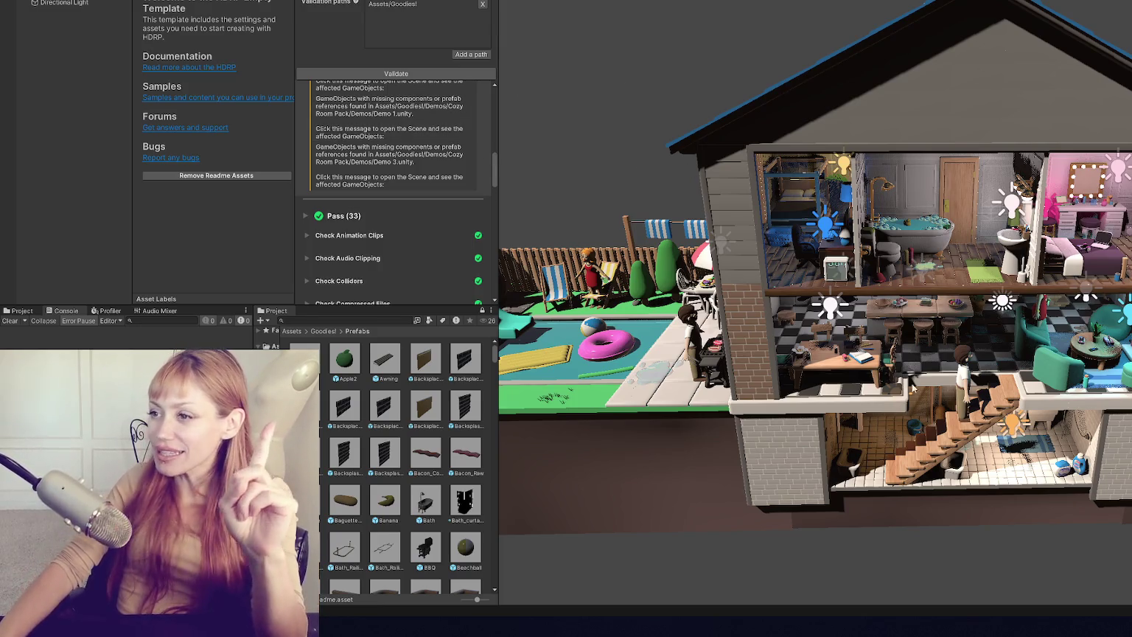
{"action": "scroll", "coordinate": [883, 320], "scroll_direction": "down", "scroll_amount": 3}
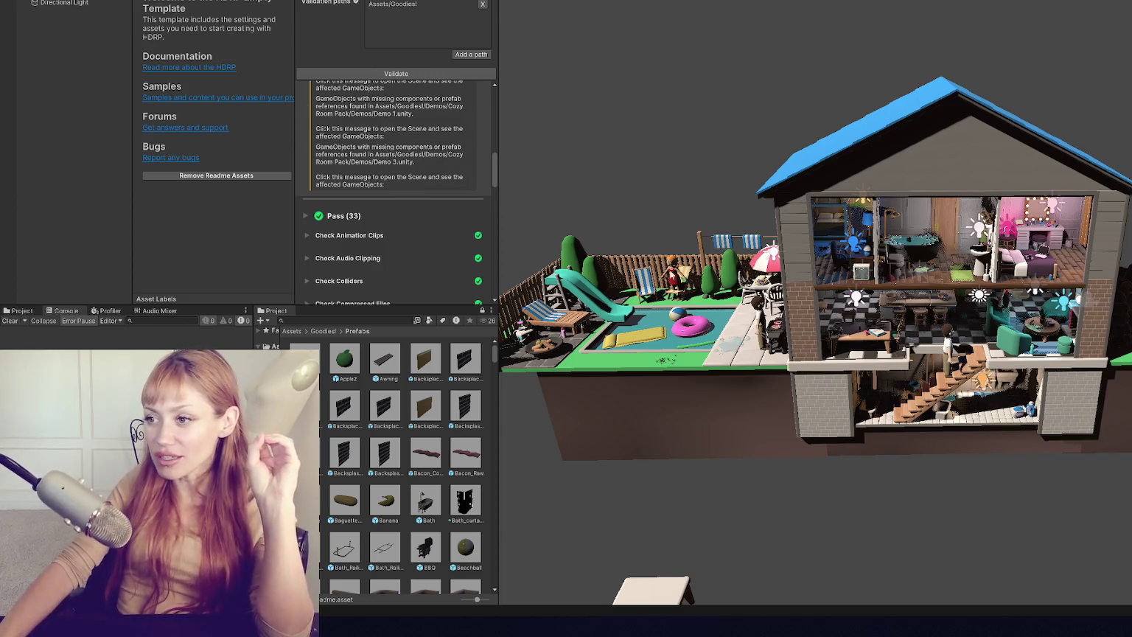
- Select and frame the character on the stairs, orbiting around behind the stairs
{"action": "left_click", "coordinate": [950, 353]}
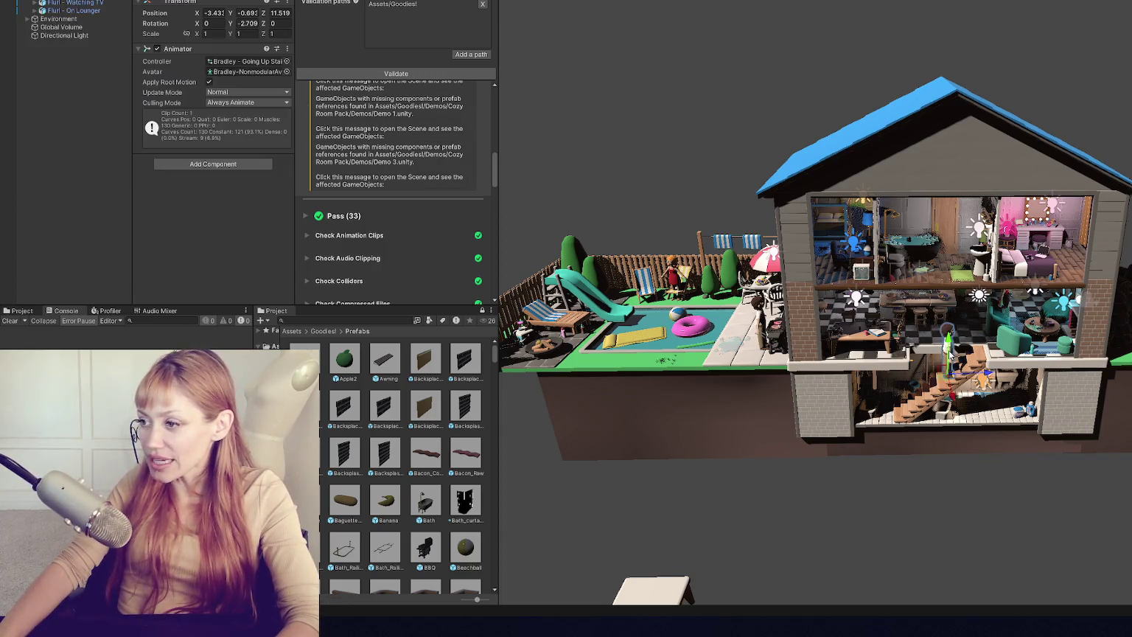
{"action": "key", "text": "f"}
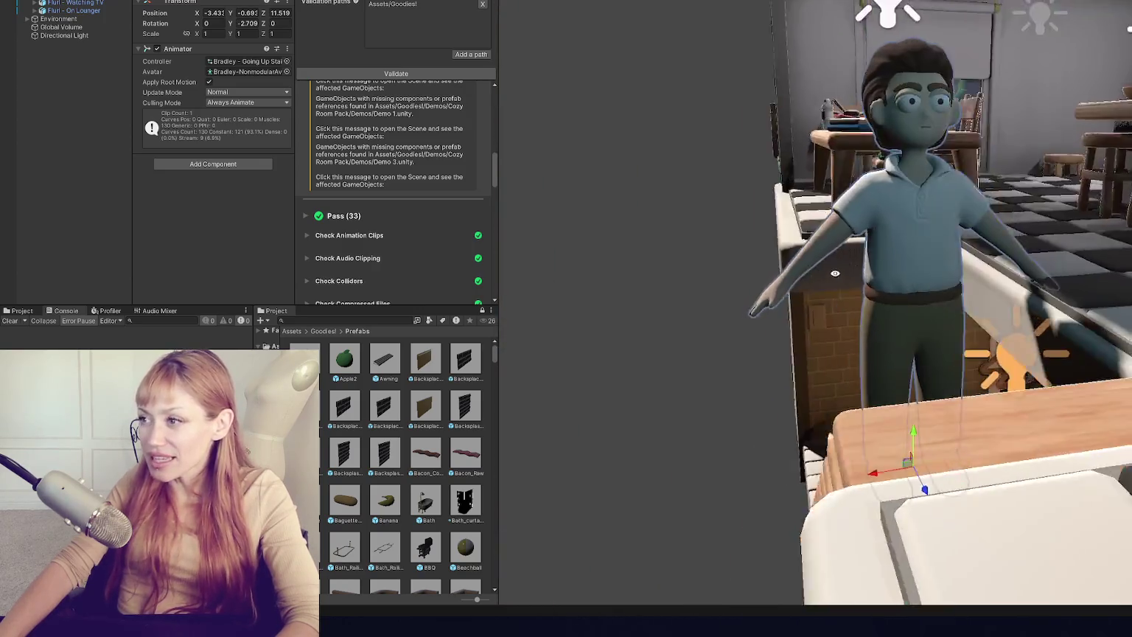
{"action": "left_click_drag", "start_coordinate": [835, 273], "coordinate": [1073, 271]}
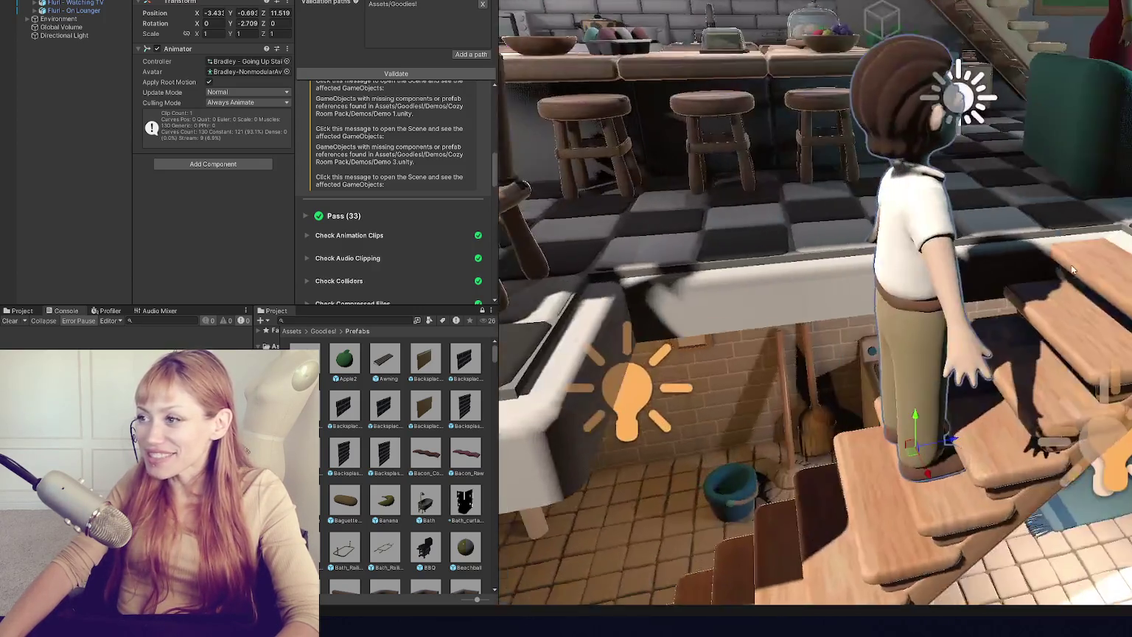
{"action": "scroll", "coordinate": [975, 248], "scroll_direction": "down", "scroll_amount": 5}
- Select and frame the Flurl - Watching TV character, viewing her from the front
{"action": "left_click", "coordinate": [1074, 105]}
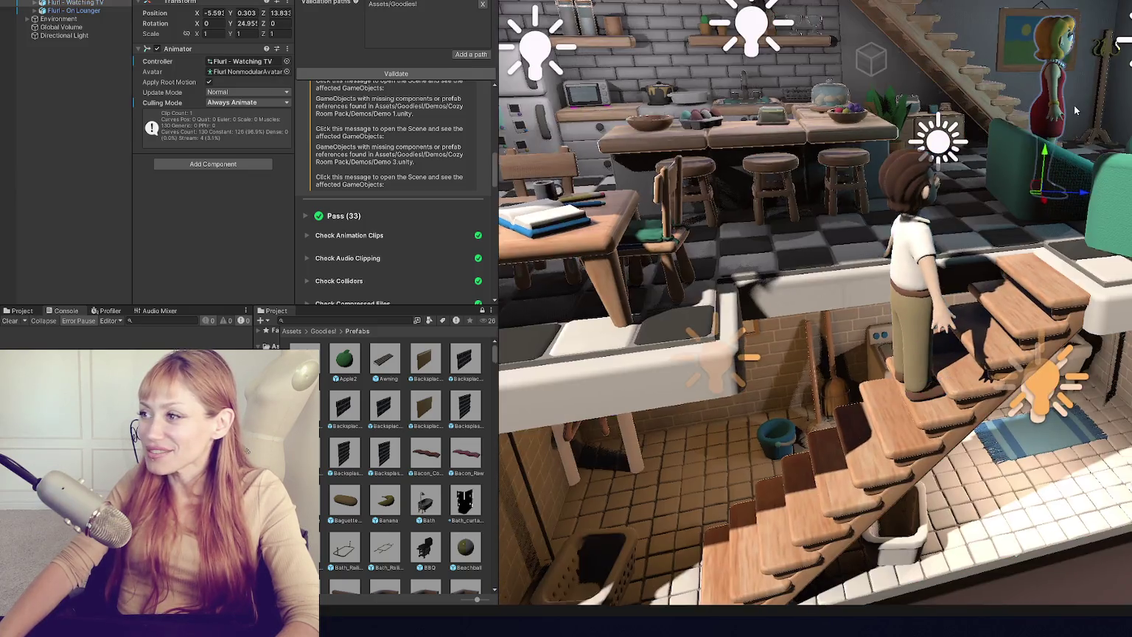
{"action": "key", "text": "f"}
{"action": "mouse_move", "coordinate": [922, 118]}
{"action": "left_mouse_down"}
{"action": "mouse_move", "coordinate": [776, 119]}
{"action": "mouse_move", "coordinate": [959, 117]}
{"action": "left_mouse_up"}
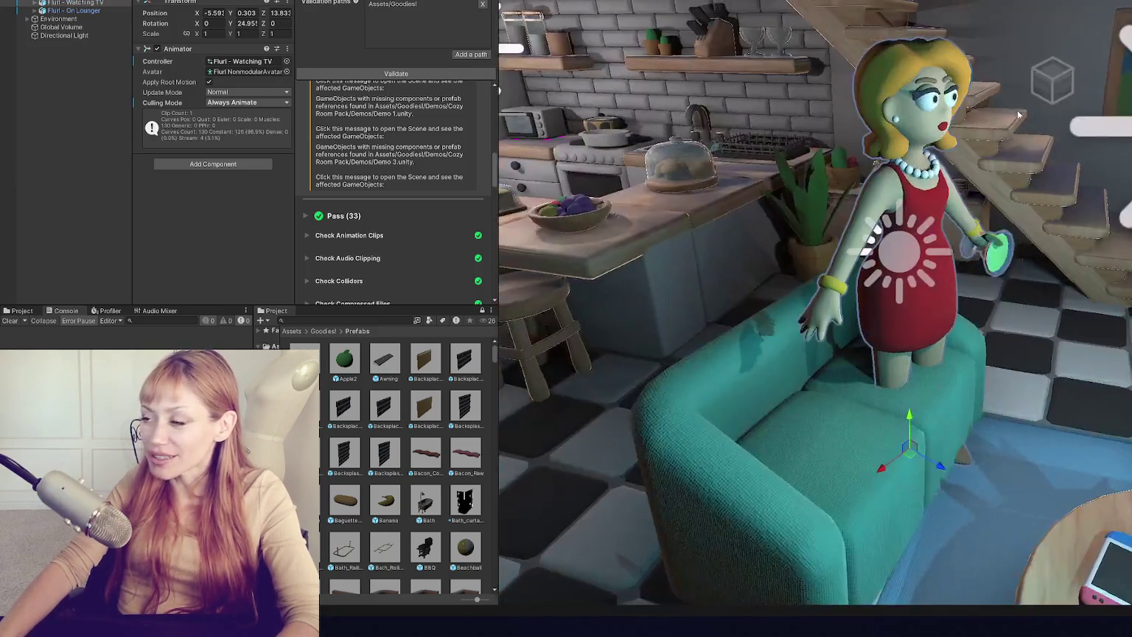
{"action": "scroll", "coordinate": [987, 114], "scroll_direction": "down", "scroll_amount": 10}
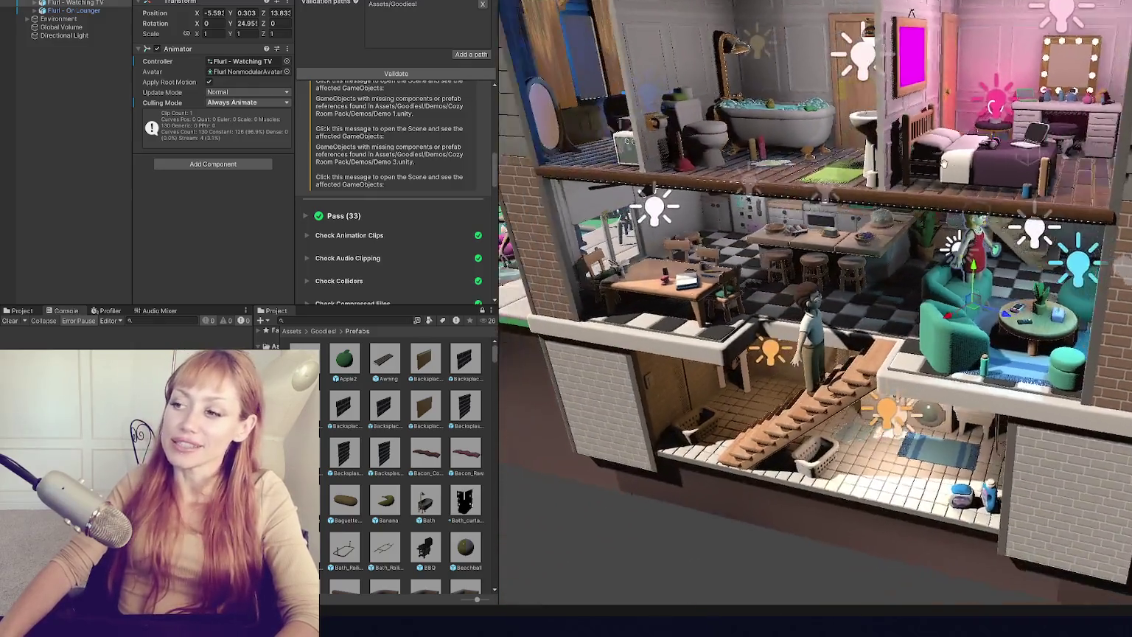
{"action": "left_click_drag", "start_coordinate": [944, 162], "coordinate": [1052, 281]}
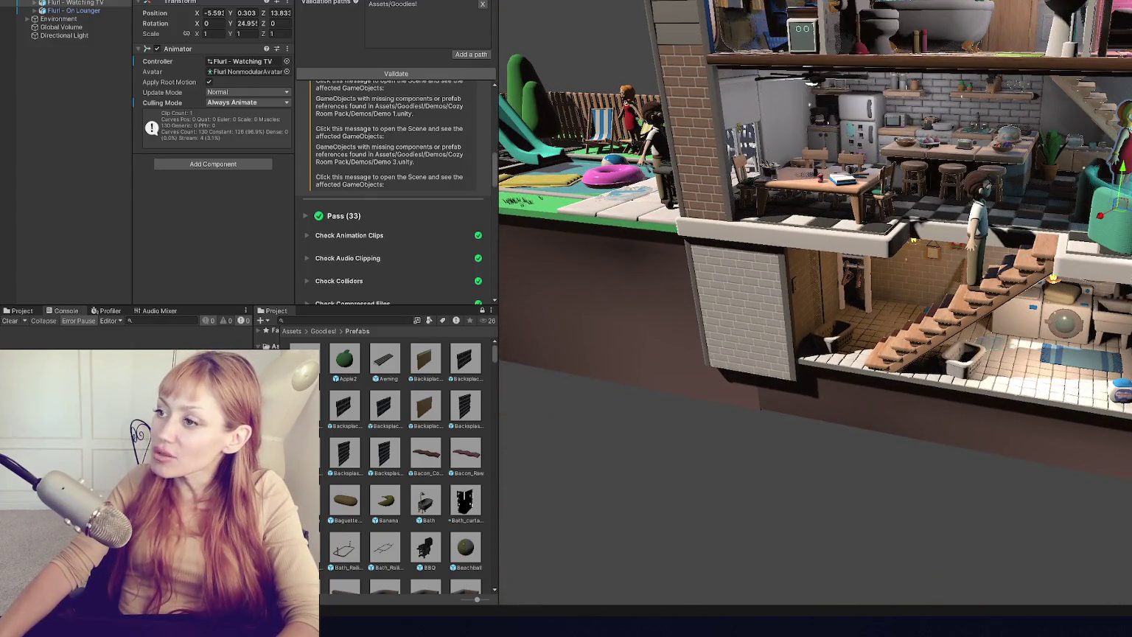
- Deselect the character, orbit to the living room side, then launch the Goodies! House Bundle Unity 6 project
{"action": "left_click", "coordinate": [718, 497]}
{"action": "mouse_move", "coordinate": [718, 497]}
{"action": "left_mouse_down"}
{"action": "mouse_move", "coordinate": [875, 408]}
{"action": "mouse_move", "coordinate": [970, 388]}
{"action": "mouse_move", "coordinate": [927, 384]}
{"action": "mouse_move", "coordinate": [933, 356]}
{"action": "mouse_move", "coordinate": [1021, 352]}
{"action": "mouse_move", "coordinate": [872, 341]}
{"action": "left_mouse_up"}
{"action": "left_click_drag", "start_coordinate": [945, 395], "coordinate": [1100, 185]}
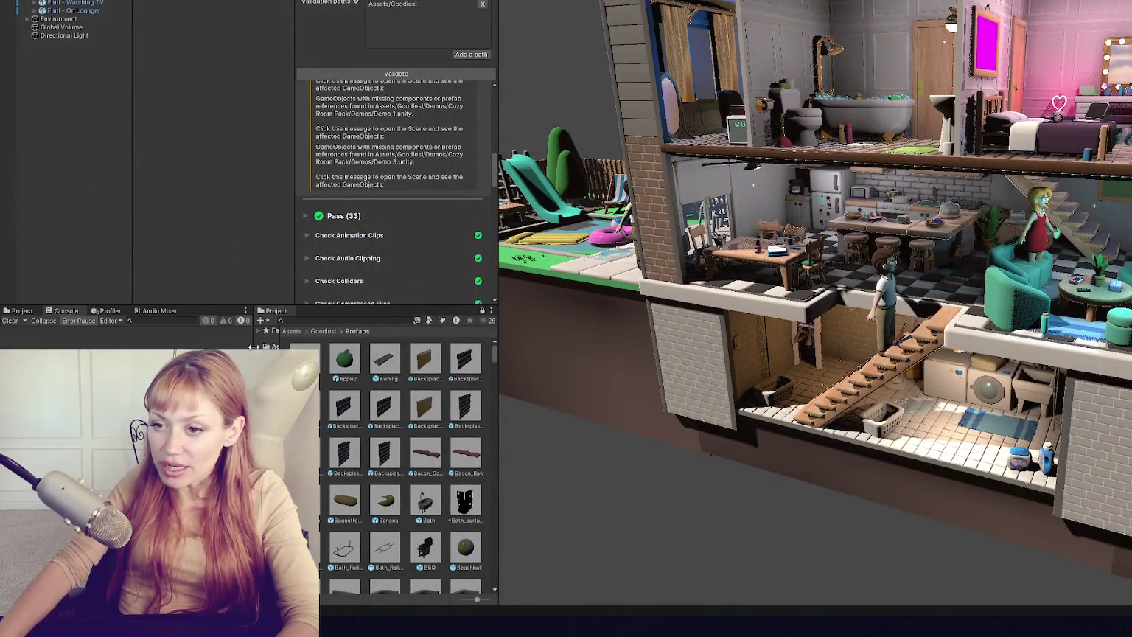
{"action": "key", "text": "alt+Tab"}
{"action": "left_click", "coordinate": [590, 234]}
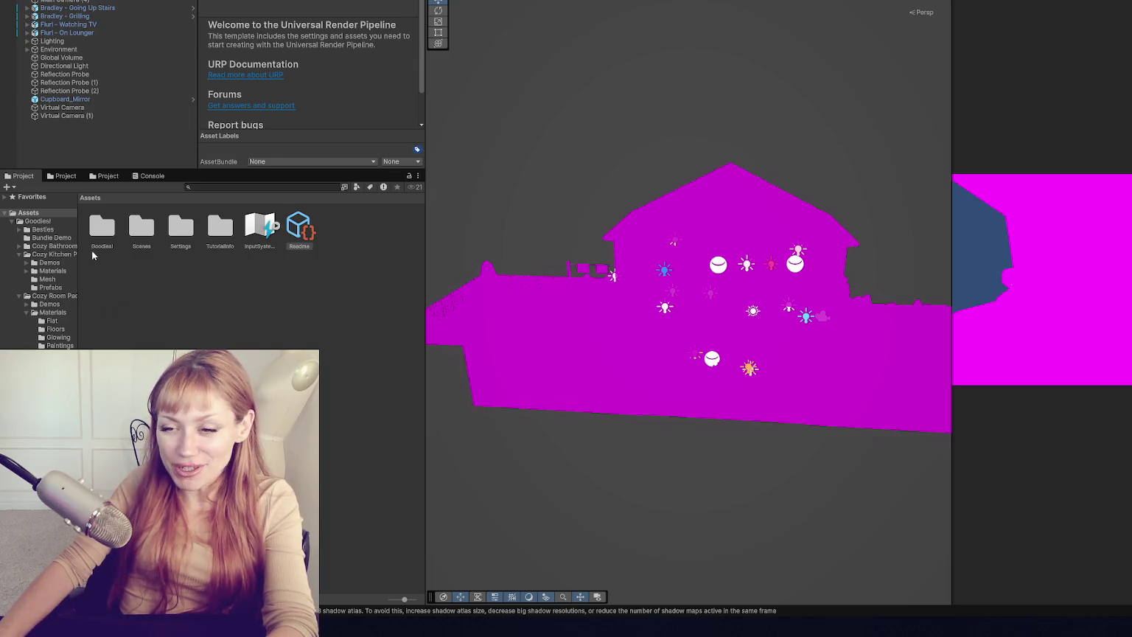
- Collapse the Cozy Kitchen Pack, Cozy Room Pack and Materials folders, then check the Goodies! folder contents
{"action": "left_click", "coordinate": [18, 255]}
{"action": "left_click", "coordinate": [18, 263]}
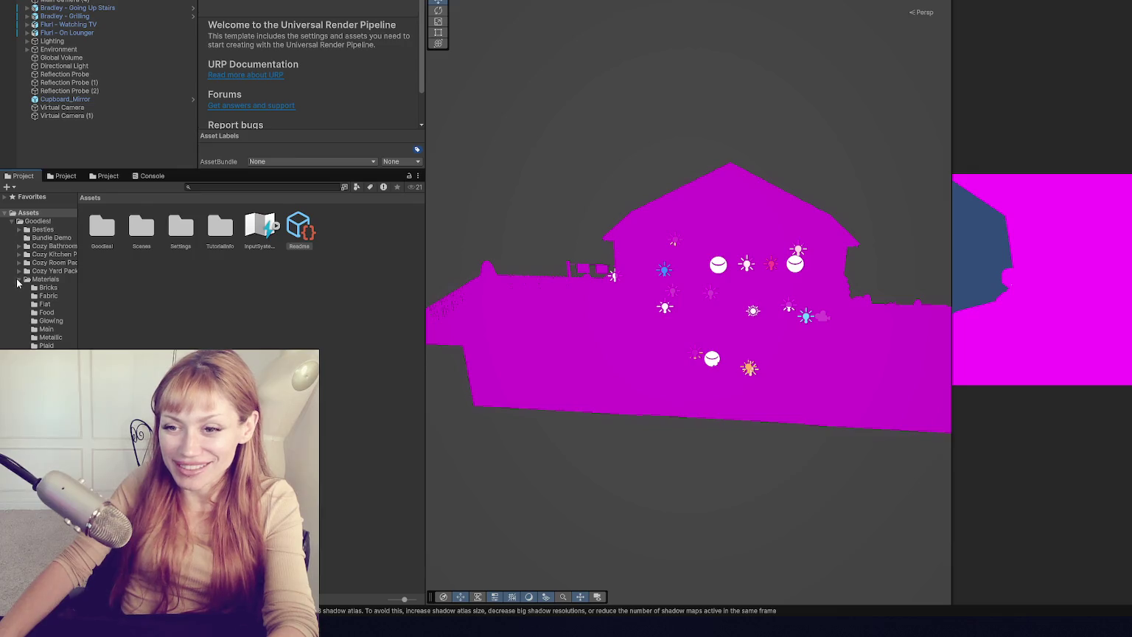
{"action": "left_click", "coordinate": [18, 281]}
{"action": "left_click", "coordinate": [36, 287]}
{"action": "left_click", "coordinate": [65, 279]}
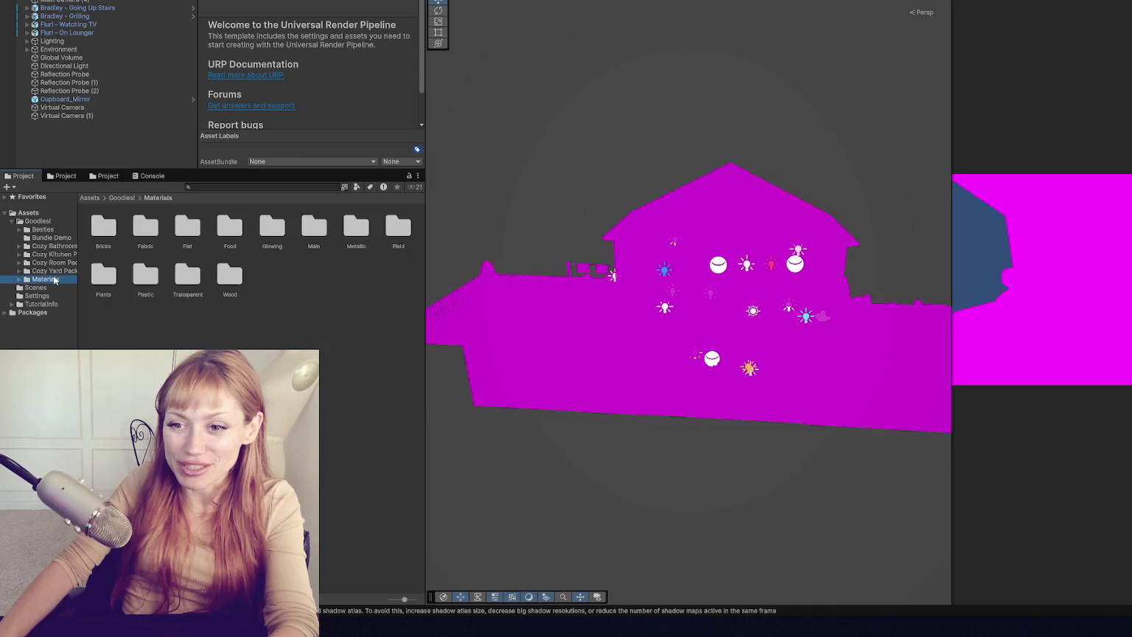
{"action": "left_click", "coordinate": [14, 221]}
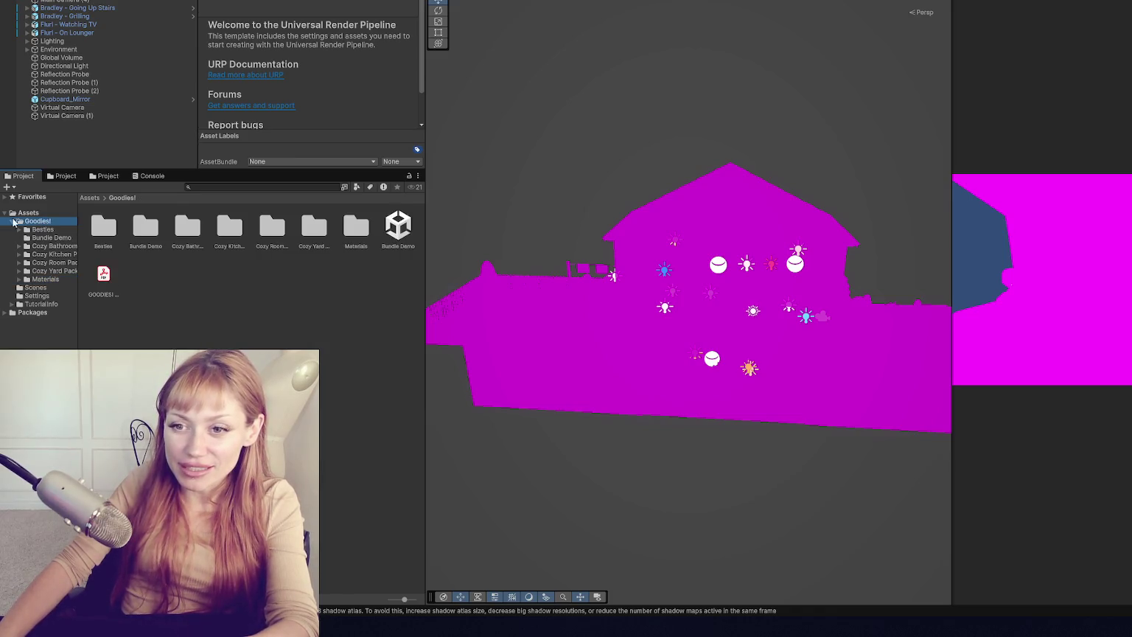
{"action": "left_click", "coordinate": [13, 221]}
- Delete the Goodies! folder from the project and open File Explorer
{"action": "key", "text": "Delete"}
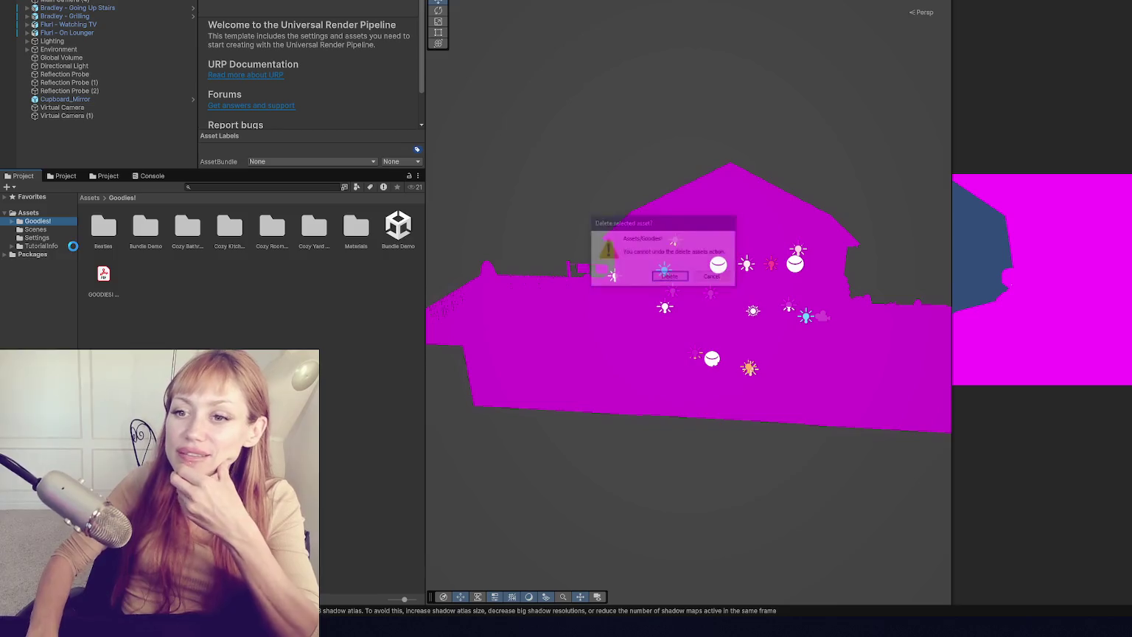
{"action": "key", "text": "Return"}
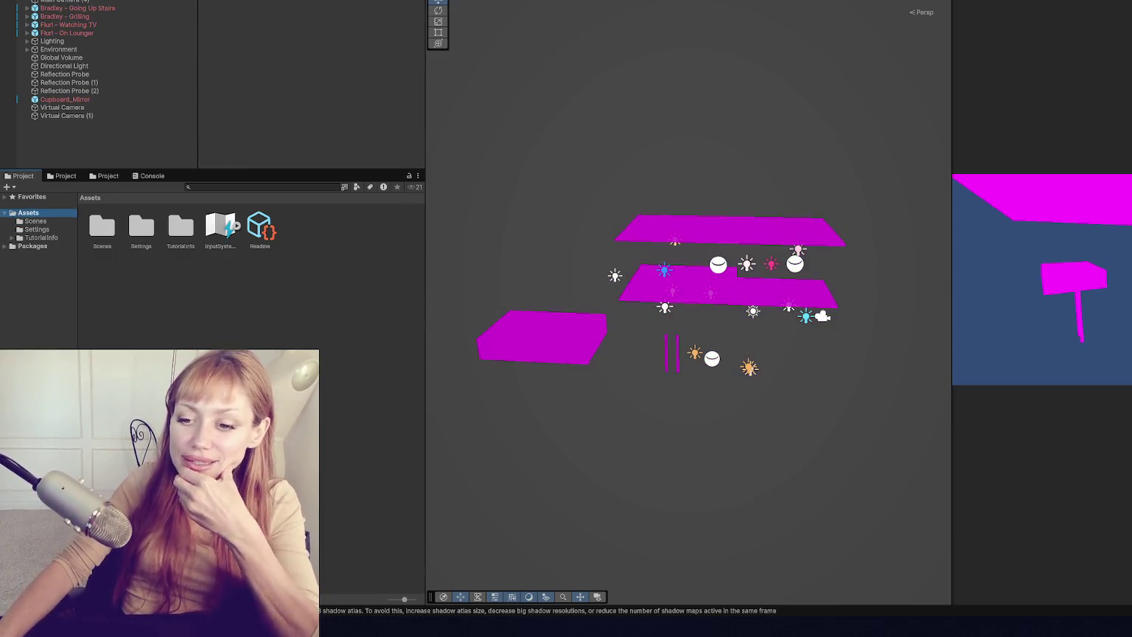
{"action": "key", "text": "super+e"}
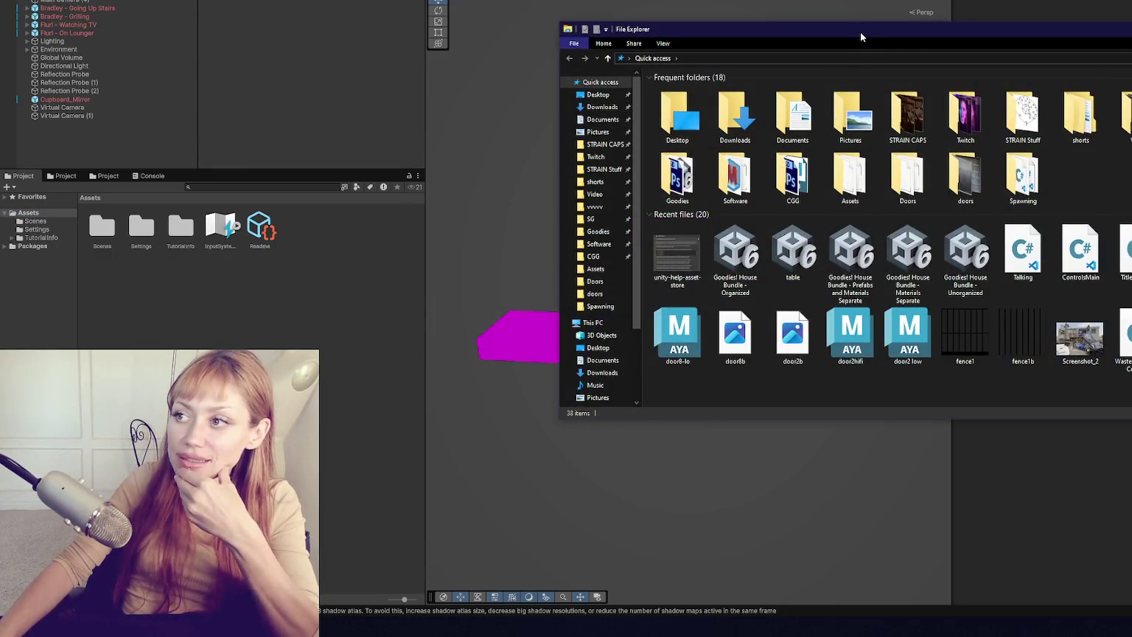
- Drag the 'Goodies! House Bundle - Organized' package from File Explorer into Unity
{"action": "left_click_drag", "start_coordinate": [859, 31], "coordinate": [1131, 33]}
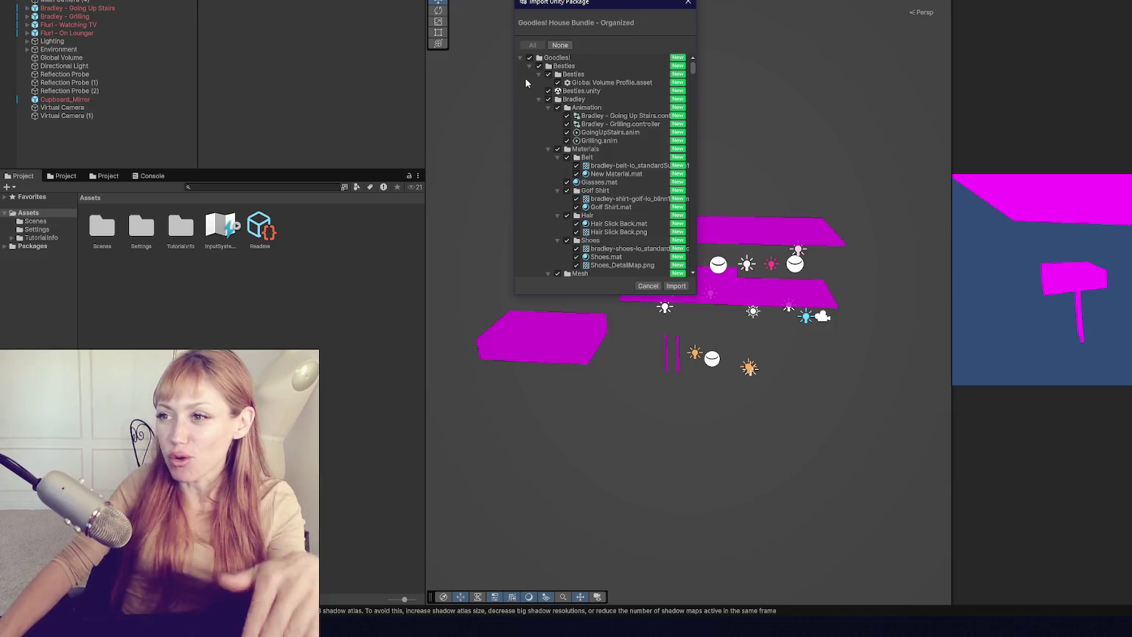
- Import the full contents of the Goodies! House Bundle - Organized package
{"action": "left_click", "coordinate": [519, 58]}
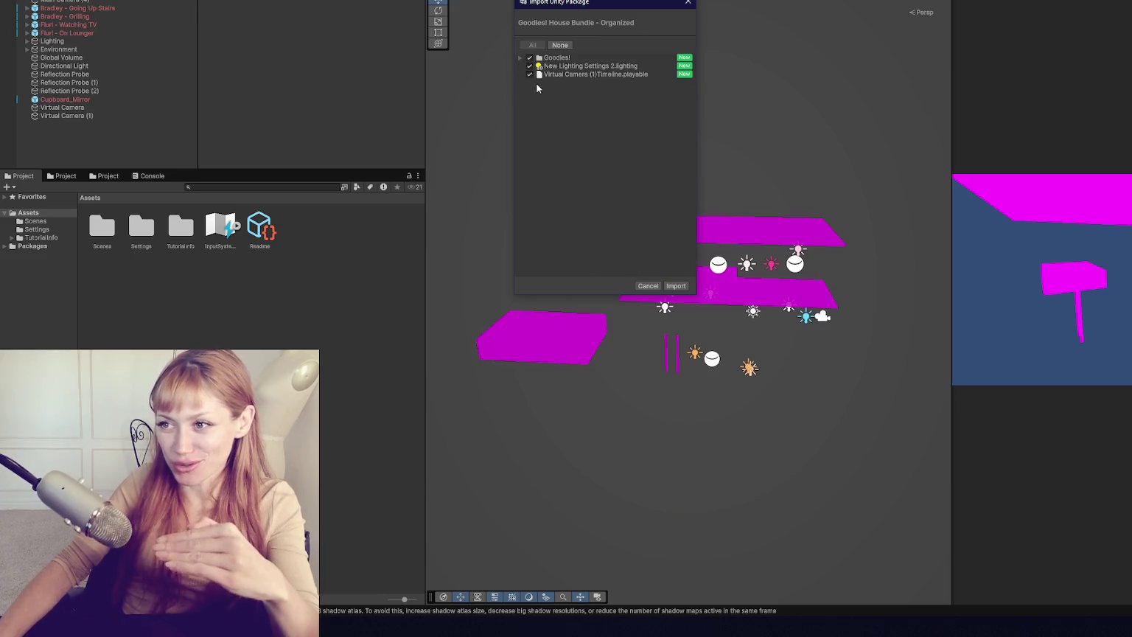
{"action": "left_click", "coordinate": [676, 286]}
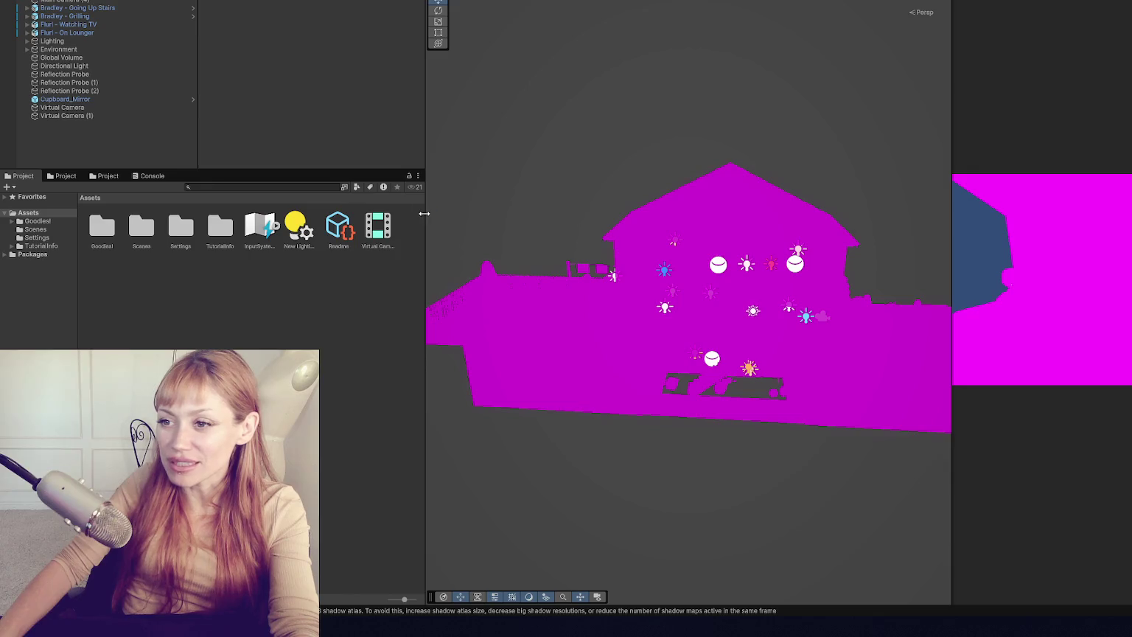
- Narrow the Project panel, zoom and orbit the Scene view, and expand Assets > Goodies!
{"action": "left_click_drag", "start_coordinate": [425, 213], "coordinate": [326, 231]}
{"action": "scroll", "coordinate": [616, 288], "scroll_direction": "up", "scroll_amount": 5}
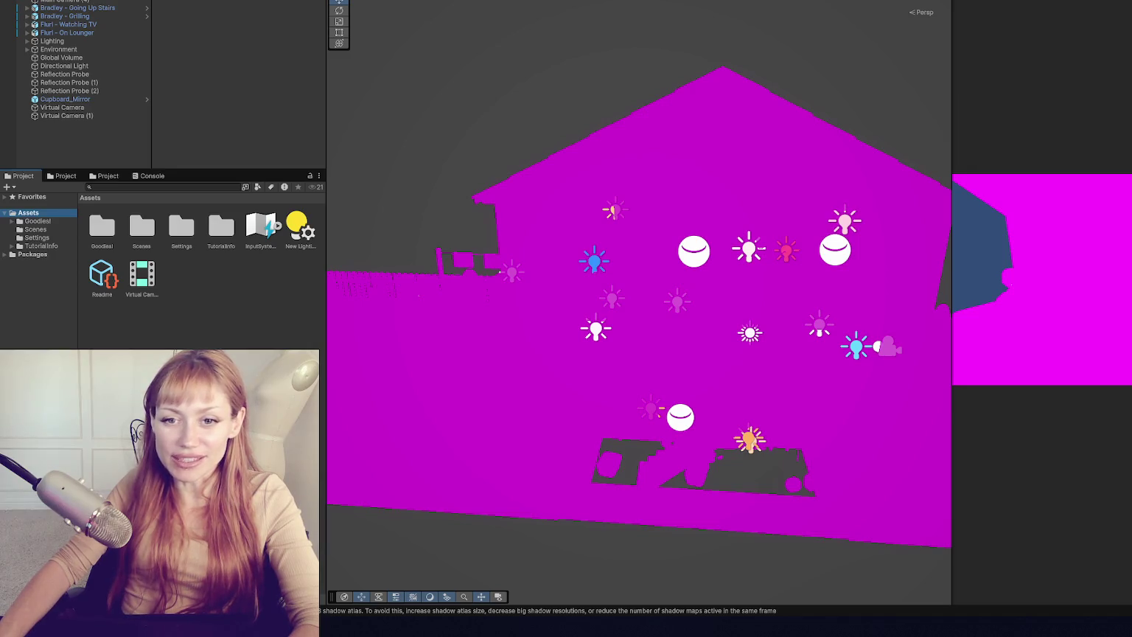
{"action": "mouse_move", "coordinate": [403, 114]}
{"action": "left_mouse_down"}
{"action": "mouse_move", "coordinate": [442, 148]}
{"action": "mouse_move", "coordinate": [373, 115]}
{"action": "left_mouse_up"}
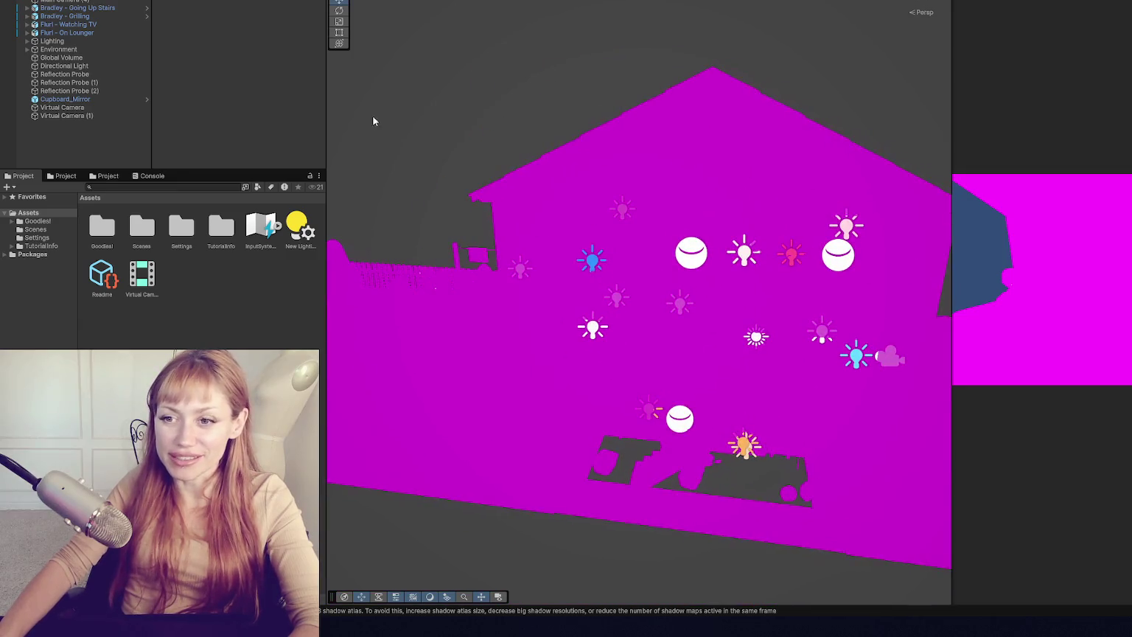
{"action": "left_click", "coordinate": [13, 222]}
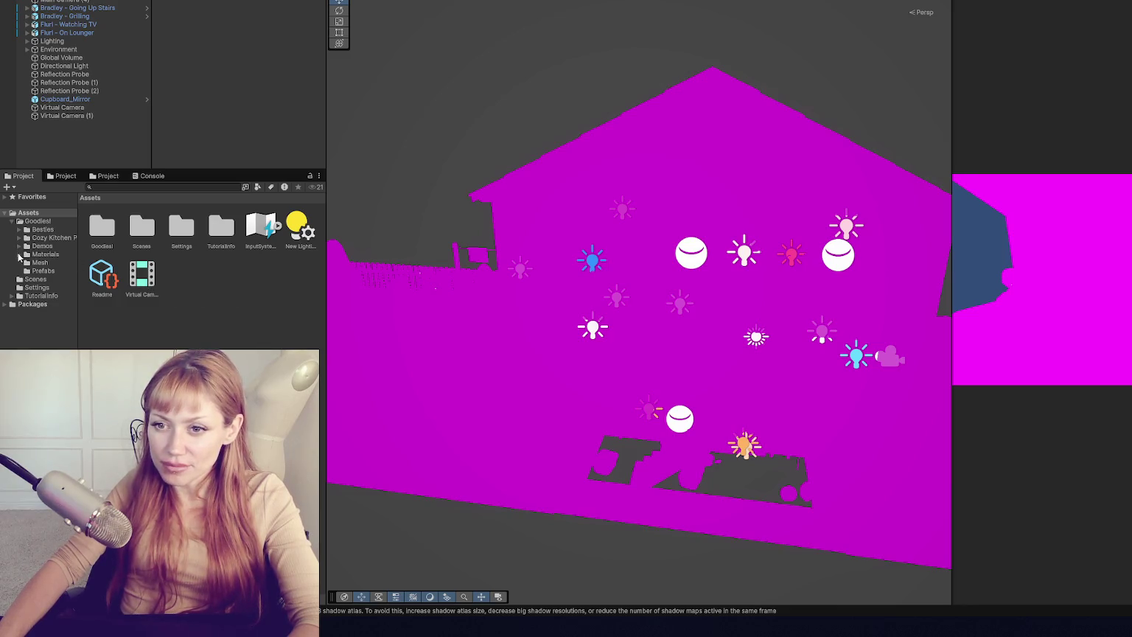
- Switch the three Bricks materials to the Universal Render Pipeline/Lit shader
{"action": "left_click", "coordinate": [20, 255]}
{"action": "left_click", "coordinate": [62, 268]}
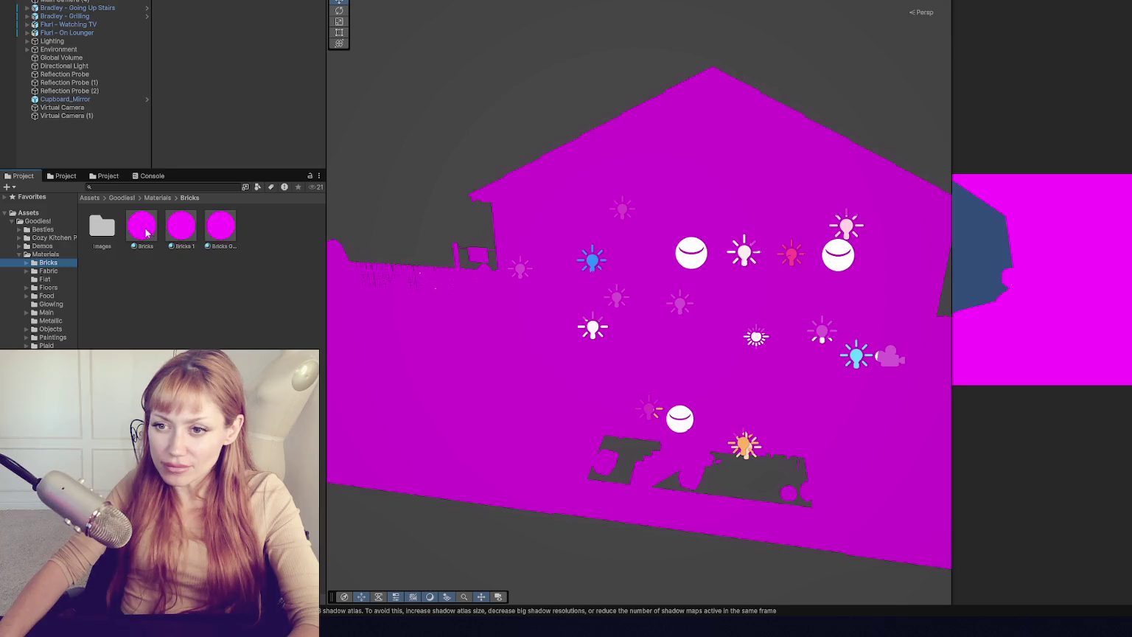
{"action": "left_click", "coordinate": [146, 233]}
{"action": "left_click", "coordinate": [220, 226], "text": "shift"}
{"action": "left_click", "coordinate": [243, 29]}
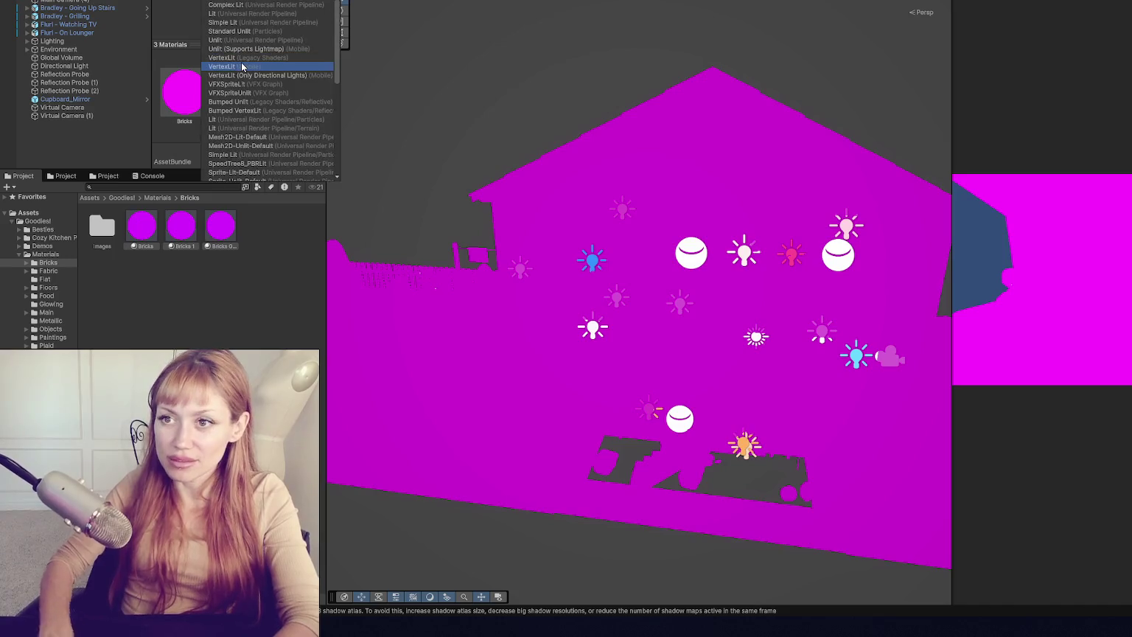
{"action": "left_click", "coordinate": [343, 34]}
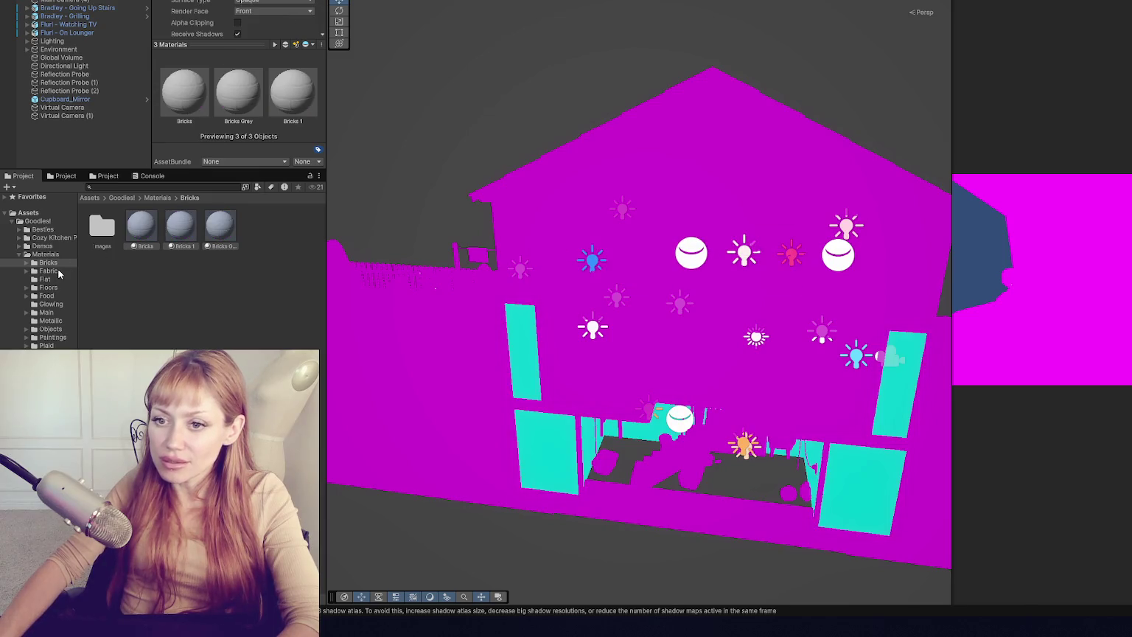
- Switch all 20 Fabric materials to URP Lit and clear the selection
{"action": "left_click", "coordinate": [59, 274]}
{"action": "left_click", "coordinate": [143, 225]}
{"action": "left_click", "coordinate": [301, 323], "text": "shift"}
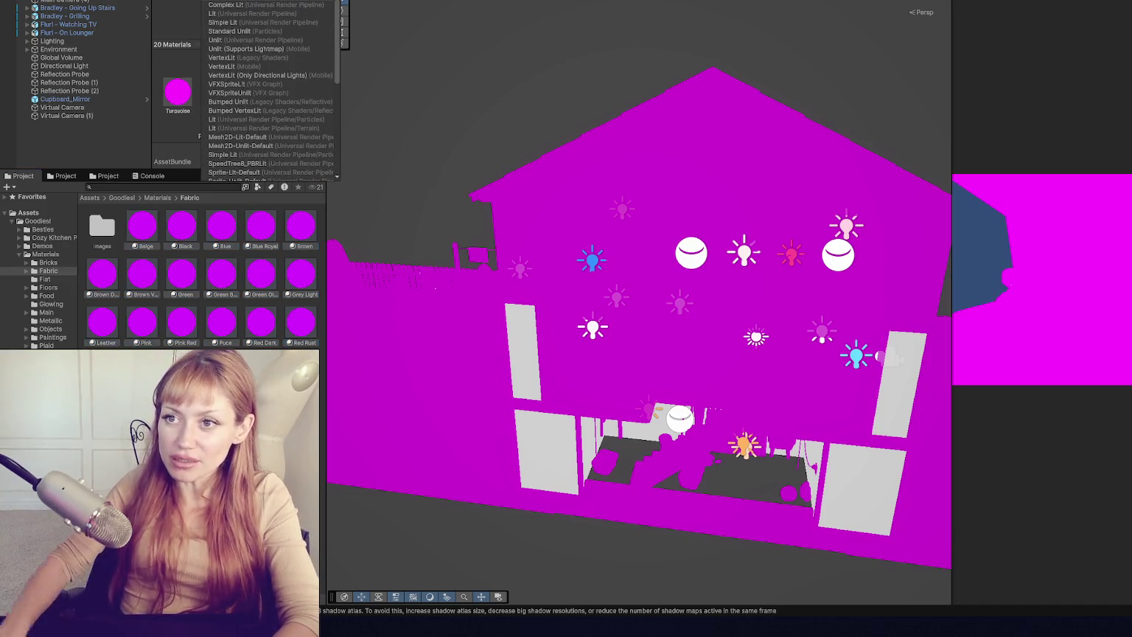
{"action": "left_click", "coordinate": [252, 17]}
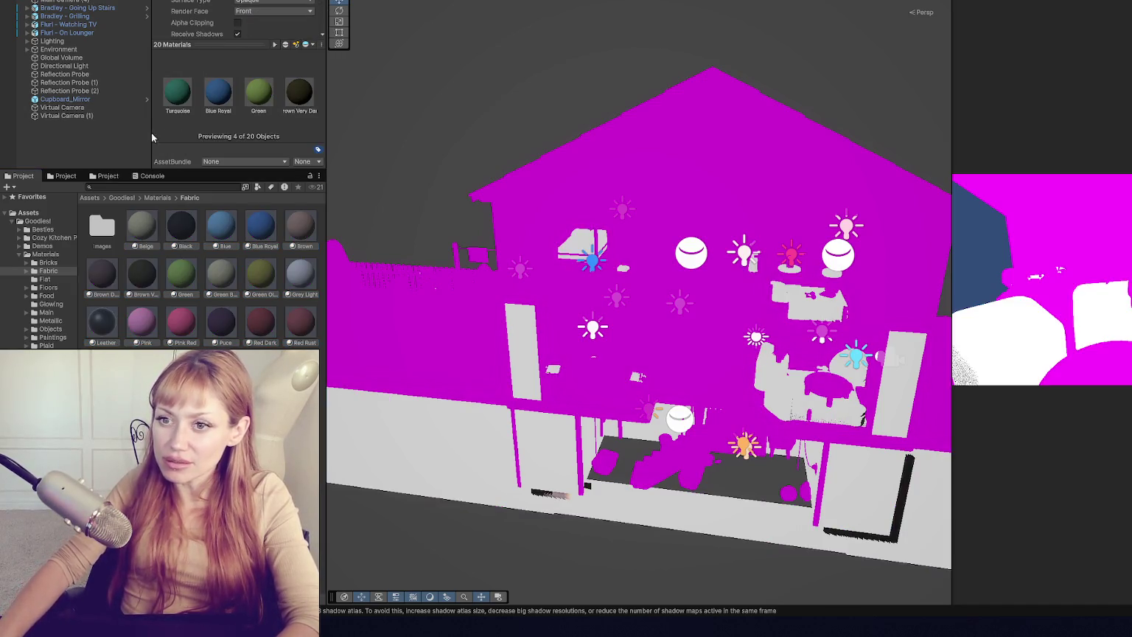
{"action": "left_click", "coordinate": [351, 349]}
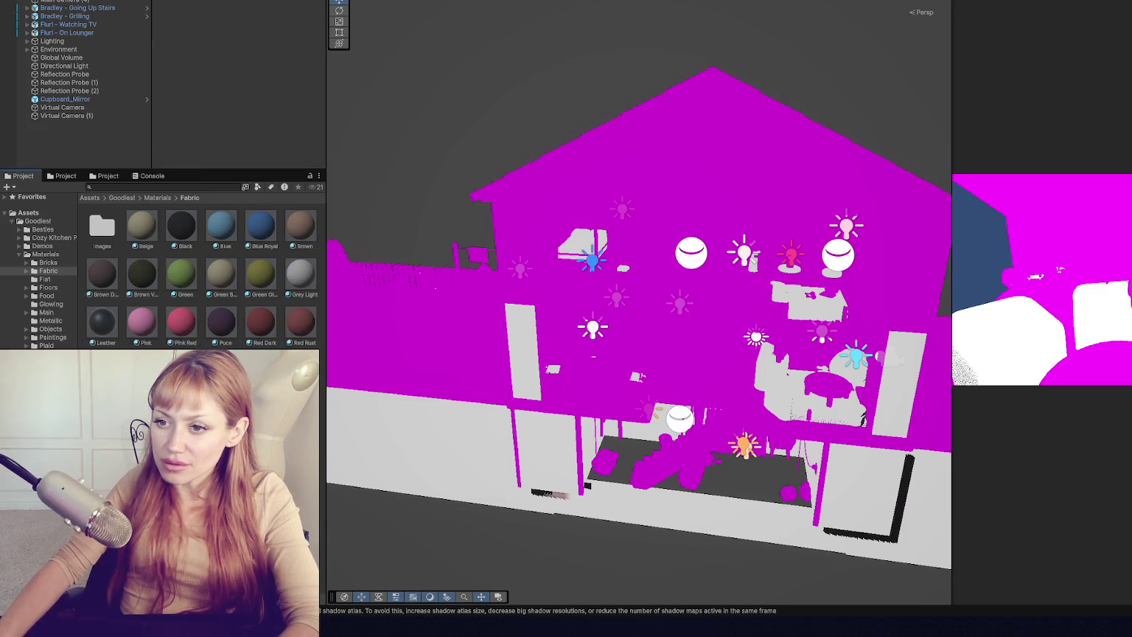
{"action": "left_click_drag", "start_coordinate": [440, 293], "coordinate": [438, 205]}
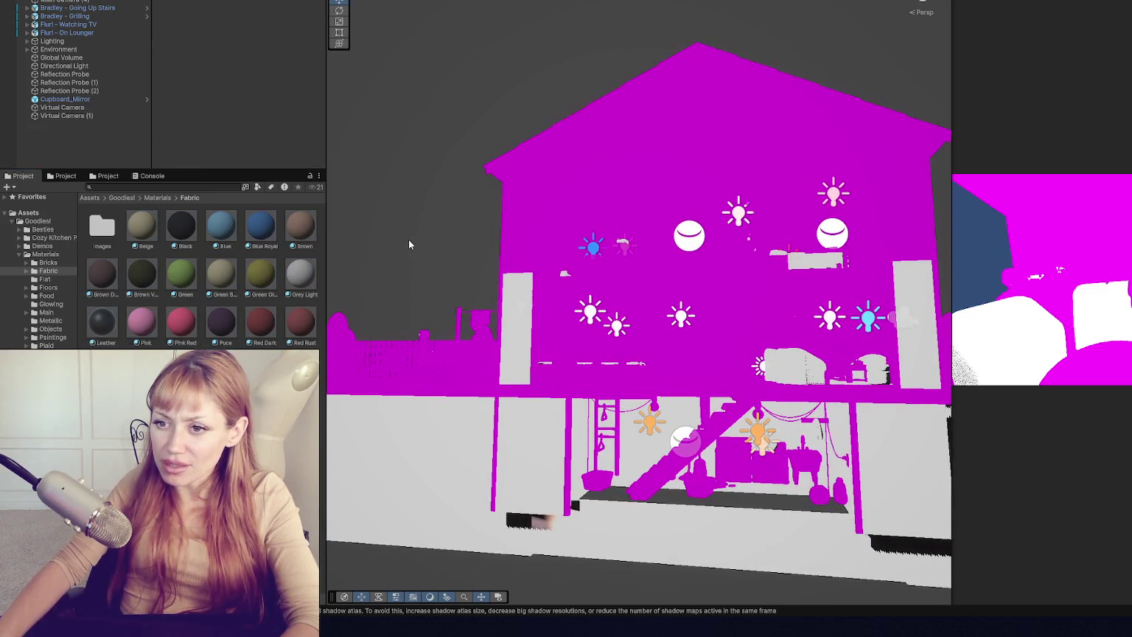
{"action": "left_click_drag", "start_coordinate": [350, 290], "coordinate": [144, 306]}
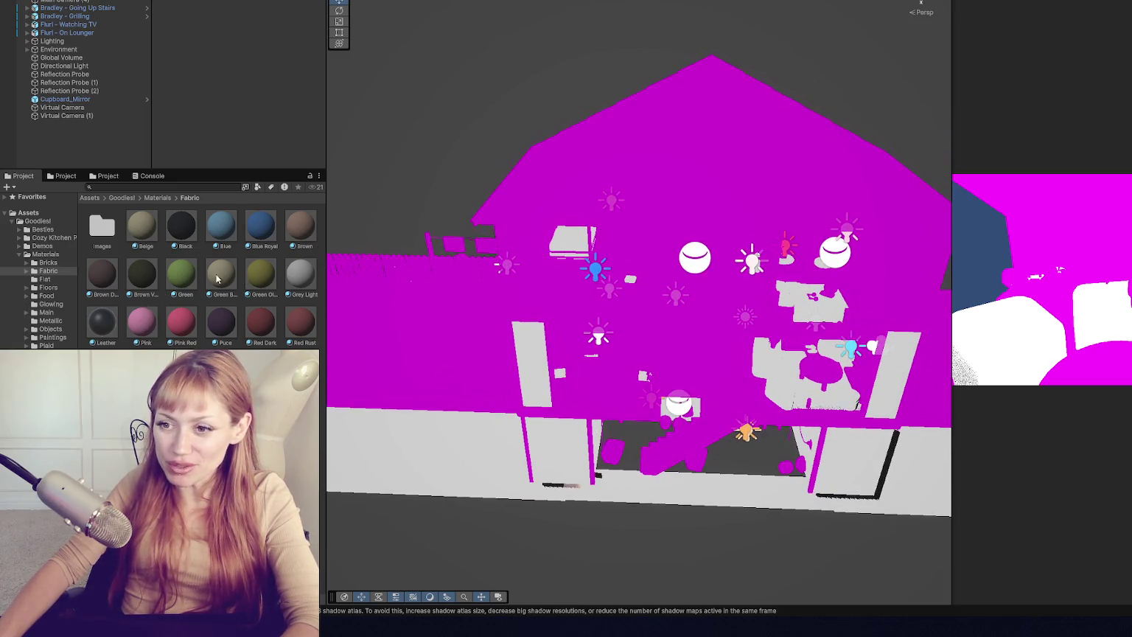
{"action": "scroll", "coordinate": [498, 294], "scroll_direction": "up", "scroll_amount": 2}
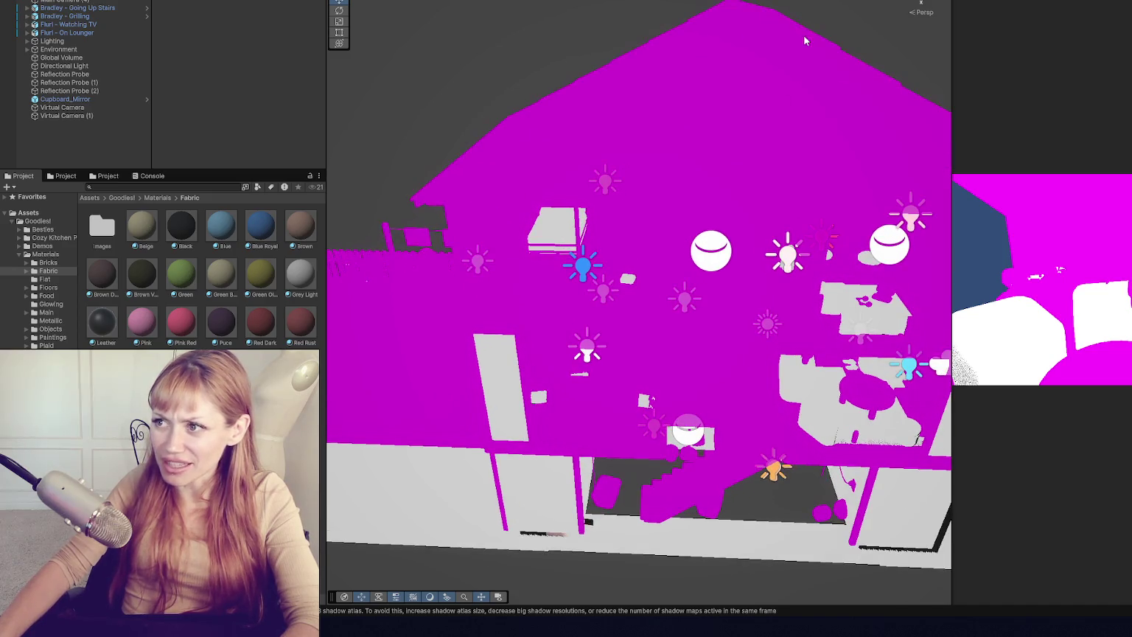
{"action": "scroll", "coordinate": [800, 59], "scroll_direction": "down", "scroll_amount": 3}
{"action": "mouse_move", "coordinate": [797, 77]}
{"action": "left_mouse_down"}
{"action": "mouse_move", "coordinate": [677, 139]}
{"action": "mouse_move", "coordinate": [718, 112]}
{"action": "mouse_move", "coordinate": [712, 253]}
{"action": "mouse_move", "coordinate": [623, 83]}
{"action": "mouse_move", "coordinate": [537, 153]}
{"action": "mouse_move", "coordinate": [638, 165]}
{"action": "left_mouse_up"}
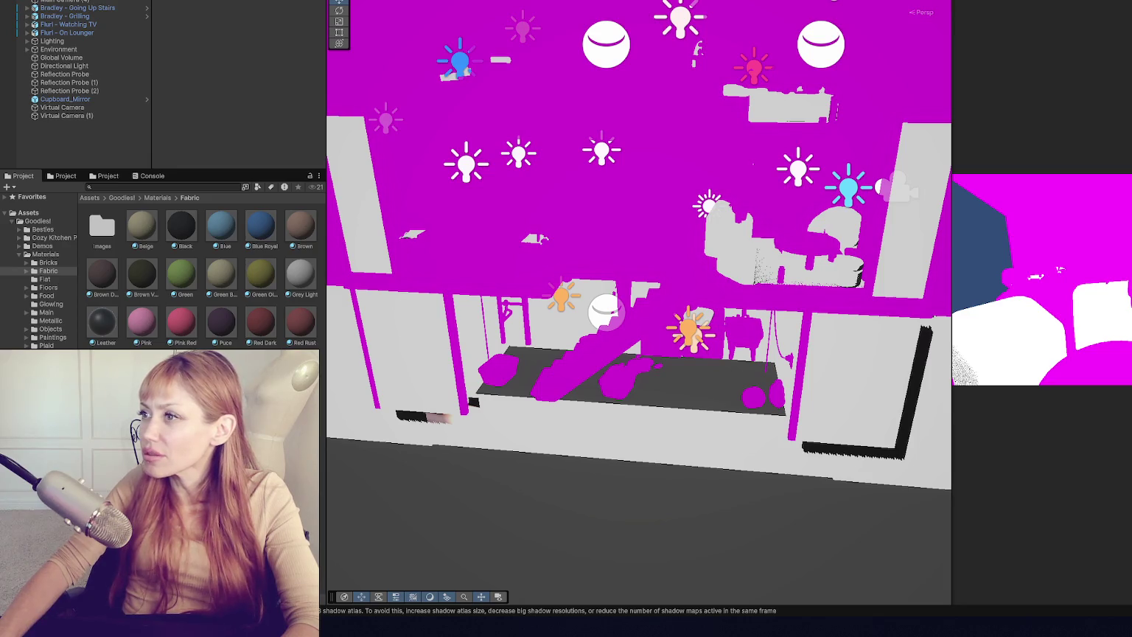
{"action": "scroll", "coordinate": [714, 88], "scroll_direction": "down", "scroll_amount": 2}
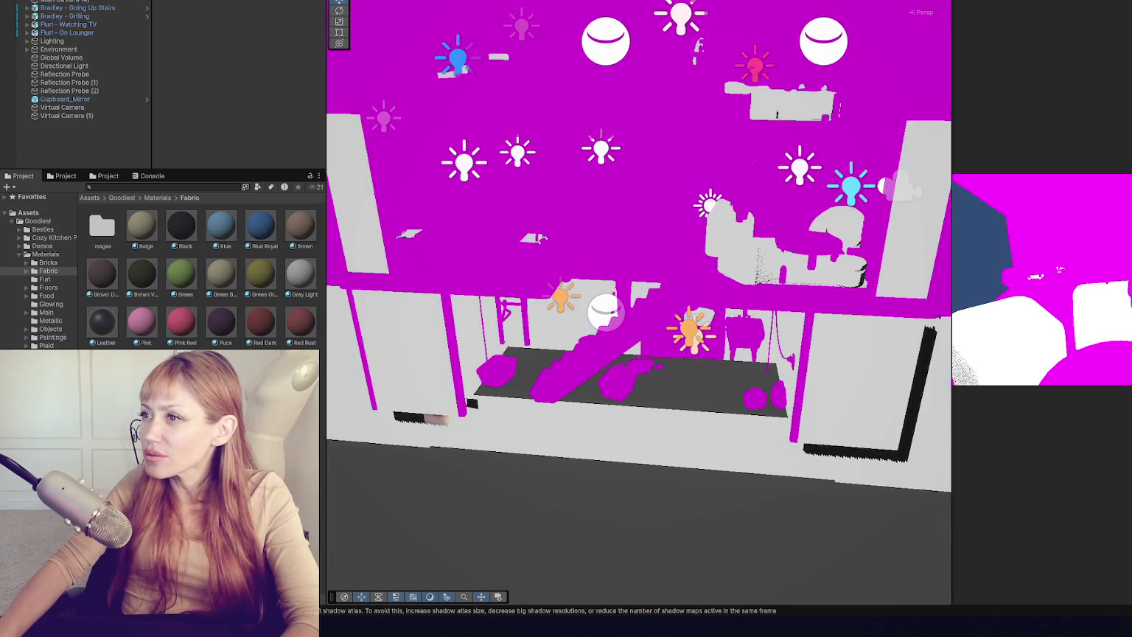
{"action": "scroll", "coordinate": [713, 208], "scroll_direction": "down", "scroll_amount": 3}
{"action": "mouse_move", "coordinate": [686, 331]}
{"action": "left_mouse_down"}
{"action": "mouse_move", "coordinate": [590, 457]}
{"action": "mouse_move", "coordinate": [553, 443]}
{"action": "mouse_move", "coordinate": [419, 168]}
{"action": "left_mouse_up"}
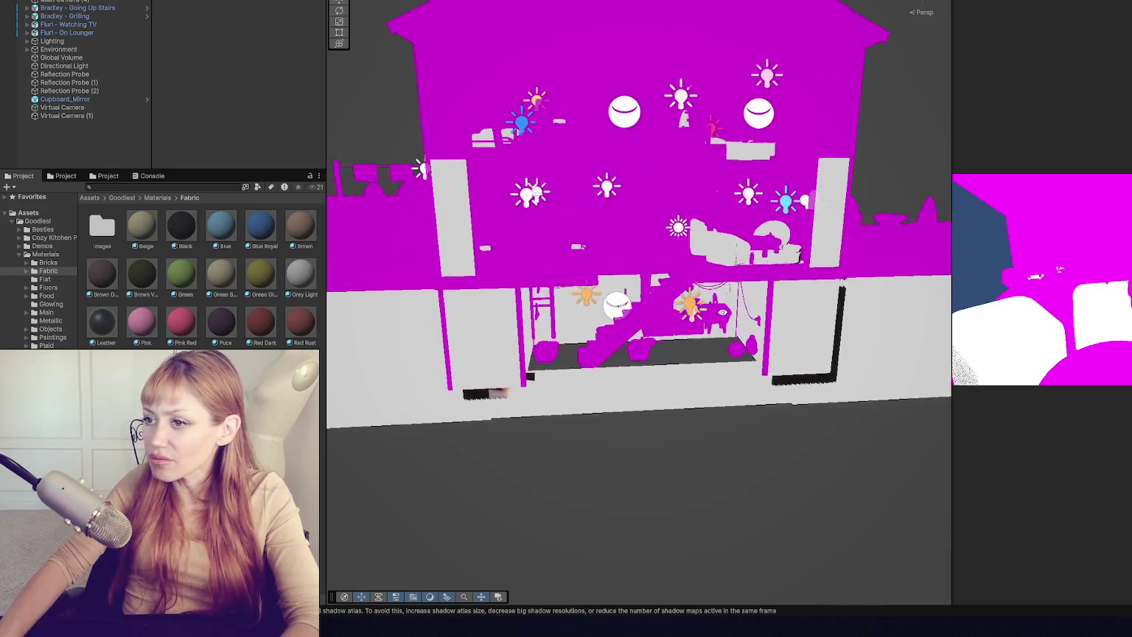
- Apply the URP Lit shader to all 25 Flat materials
{"action": "left_click", "coordinate": [45, 278]}
{"action": "left_click", "coordinate": [102, 225]}
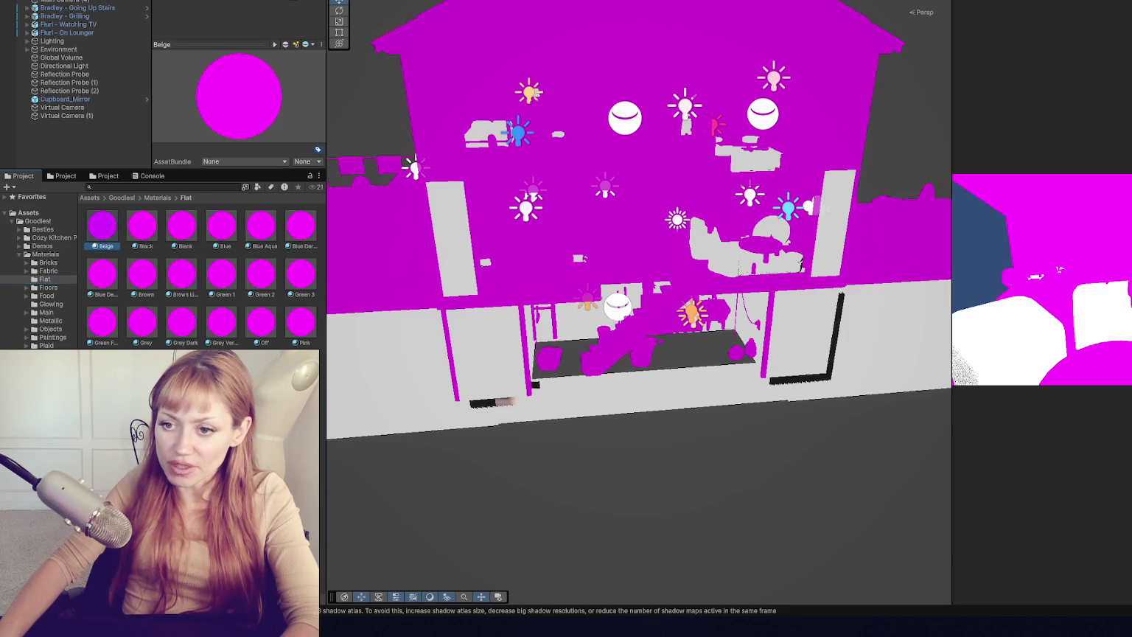
{"action": "key", "text": "ctrl+a"}
{"action": "left_click", "coordinate": [243, 57]}
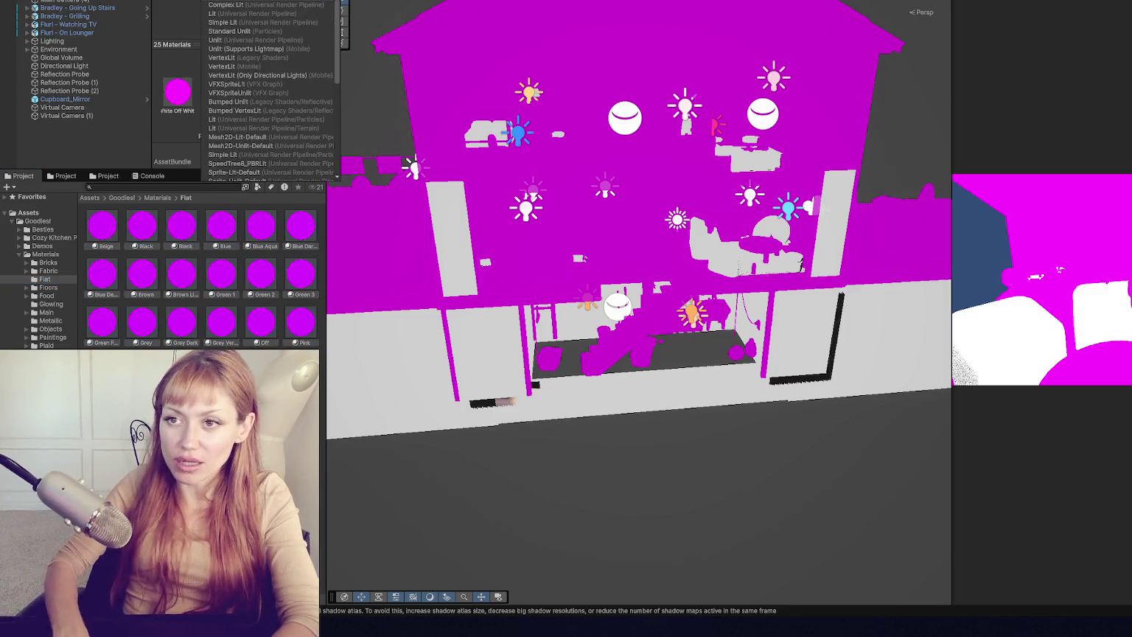
{"action": "left_click", "coordinate": [247, 16]}
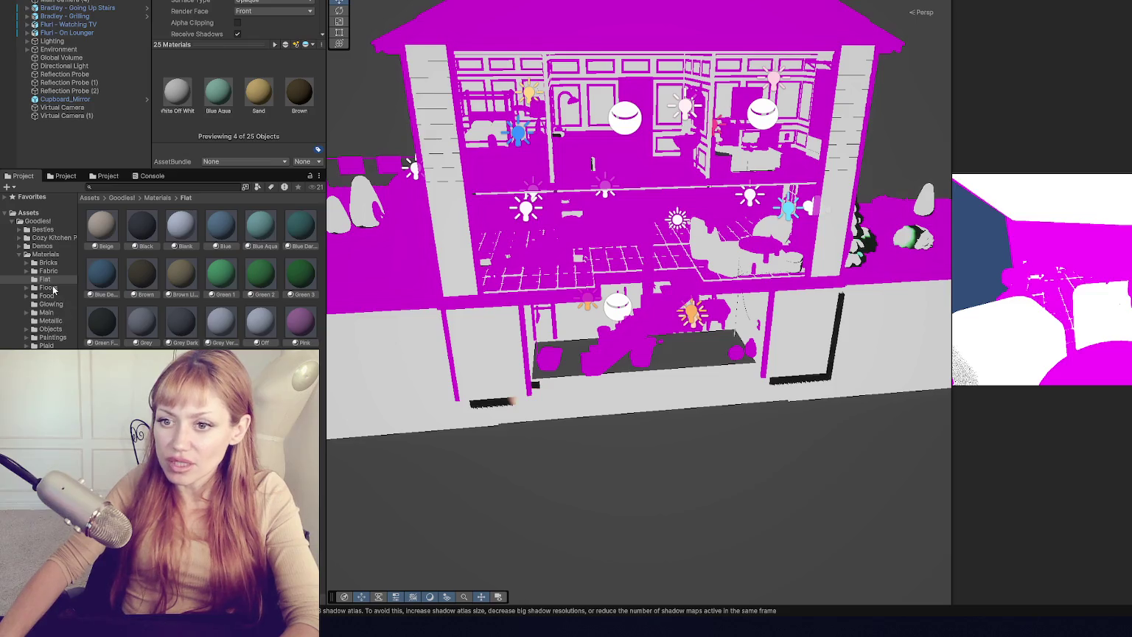
- Apply the URP Lit shader to the Floor-Tiles and Food1 materials
{"action": "left_click", "coordinate": [49, 287]}
{"action": "left_click", "coordinate": [141, 225]}
{"action": "left_click", "coordinate": [251, 22]}
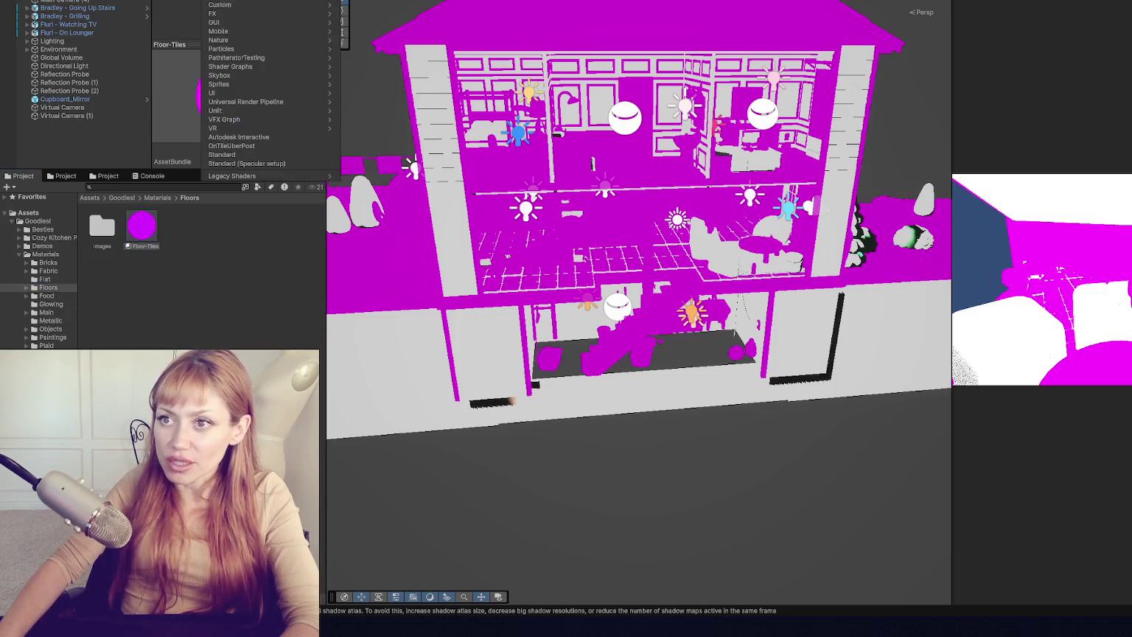
{"action": "type", "text": "lit"}
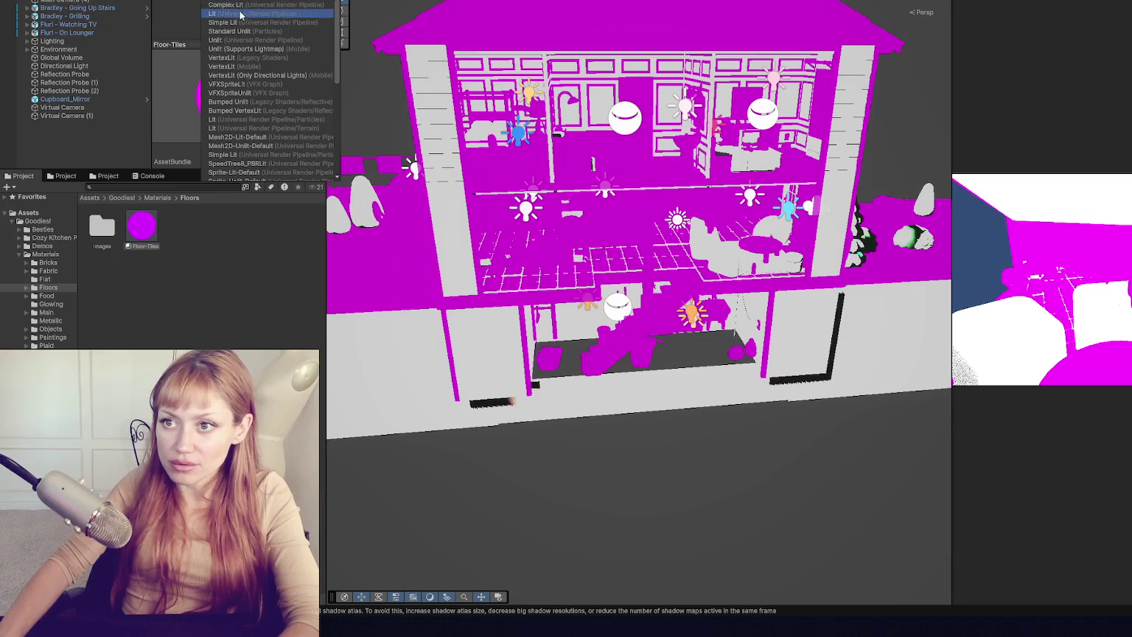
{"action": "left_click", "coordinate": [240, 15]}
{"action": "left_click", "coordinate": [58, 298]}
{"action": "left_click", "coordinate": [152, 217]}
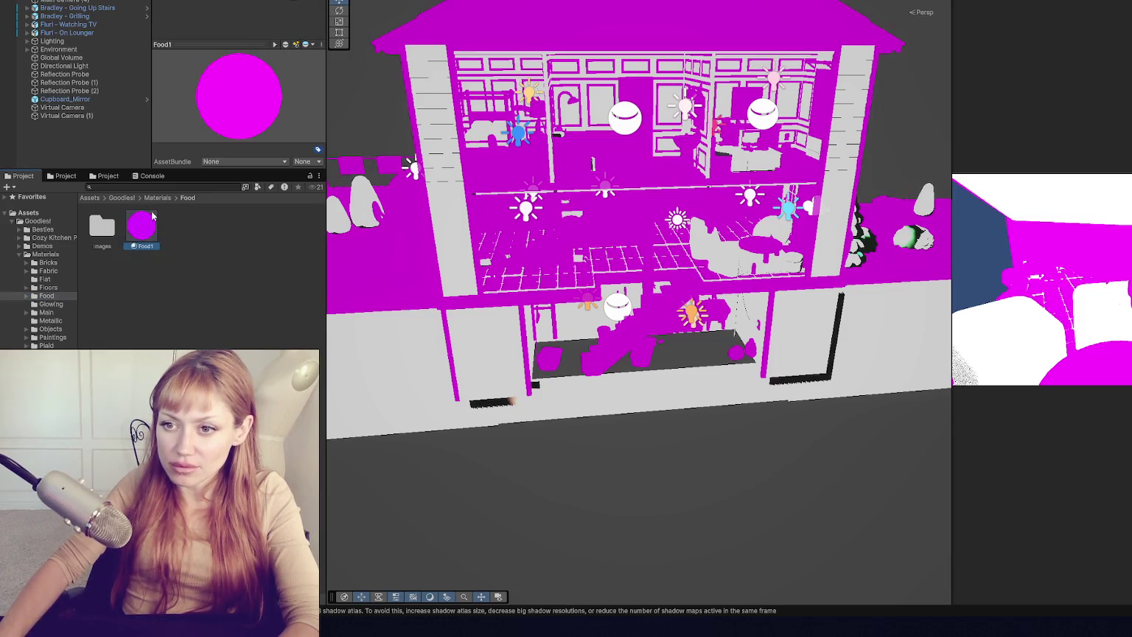
{"action": "type", "text": "lit"}
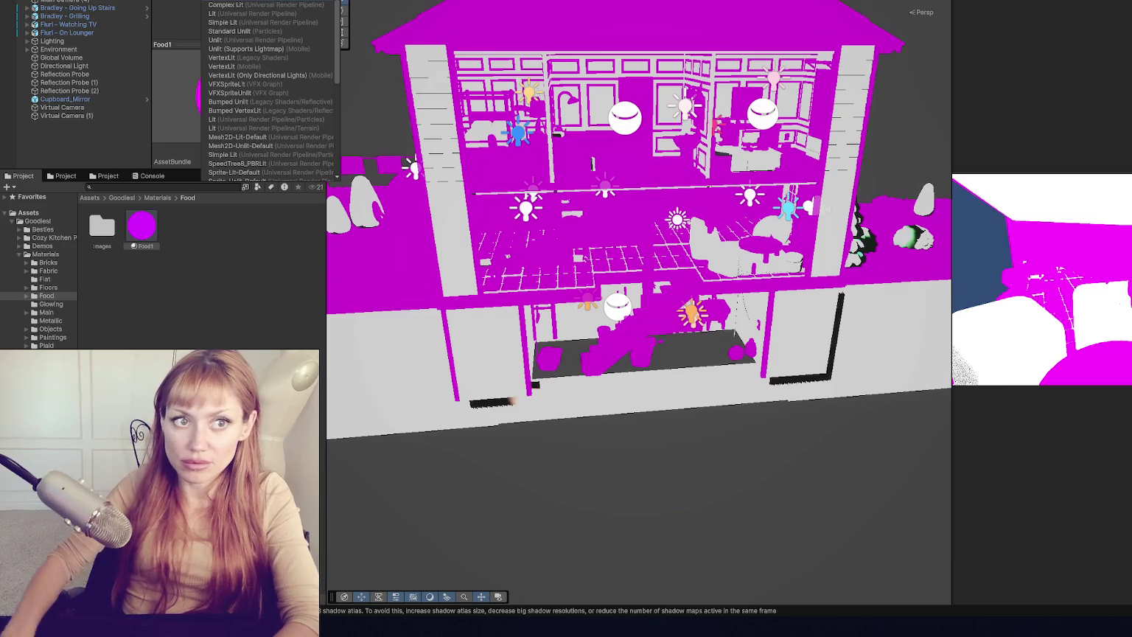
{"action": "left_click", "coordinate": [221, 14]}
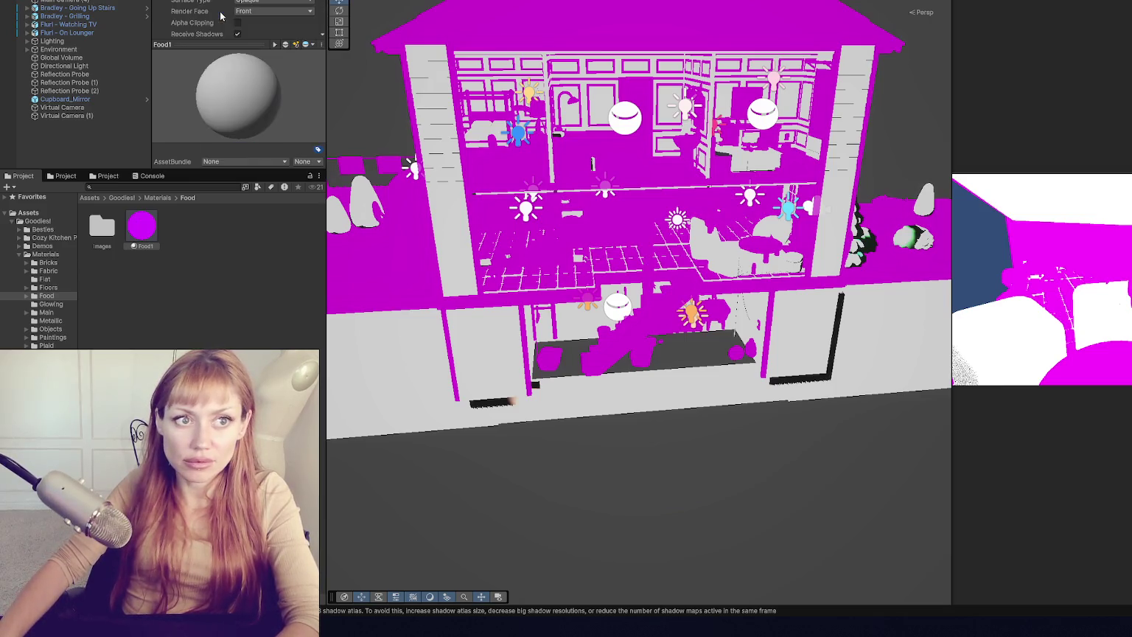
- Give all nine Glowing materials a URP shader, then deselect them
{"action": "left_click", "coordinate": [51, 304]}
{"action": "key", "text": "ctrl+a"}
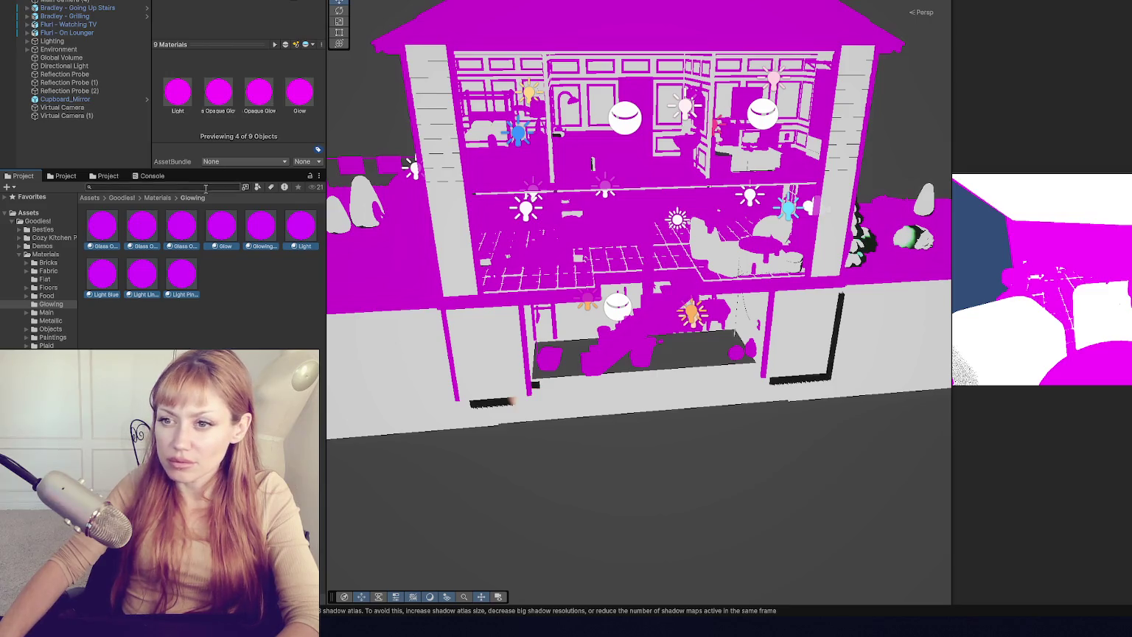
{"action": "left_click", "coordinate": [206, 31]}
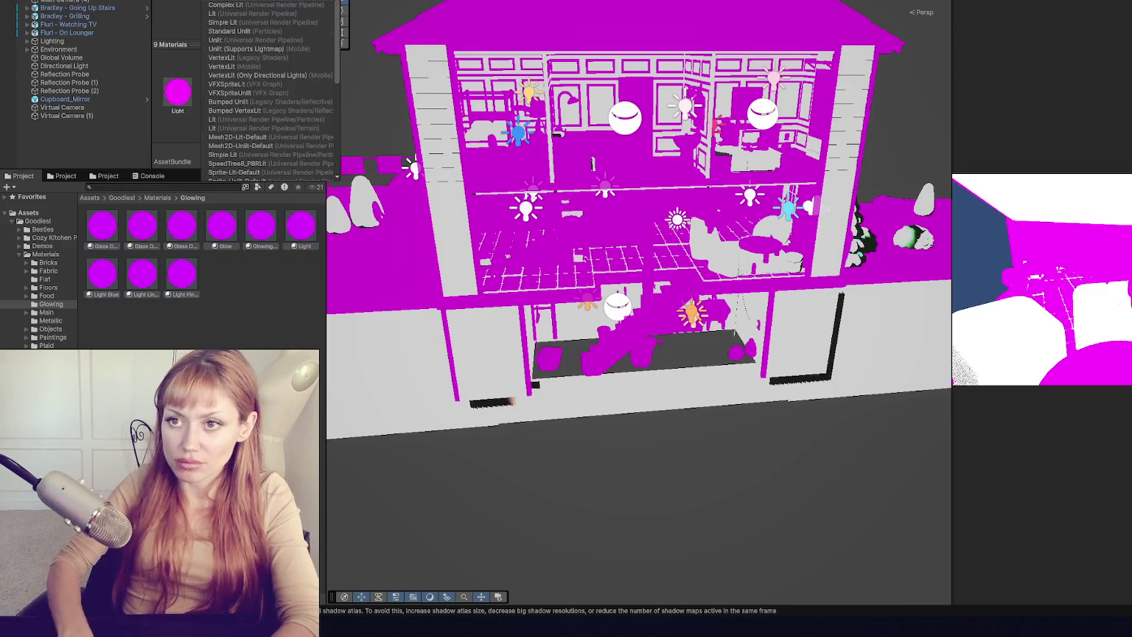
{"action": "left_click", "coordinate": [237, 18]}
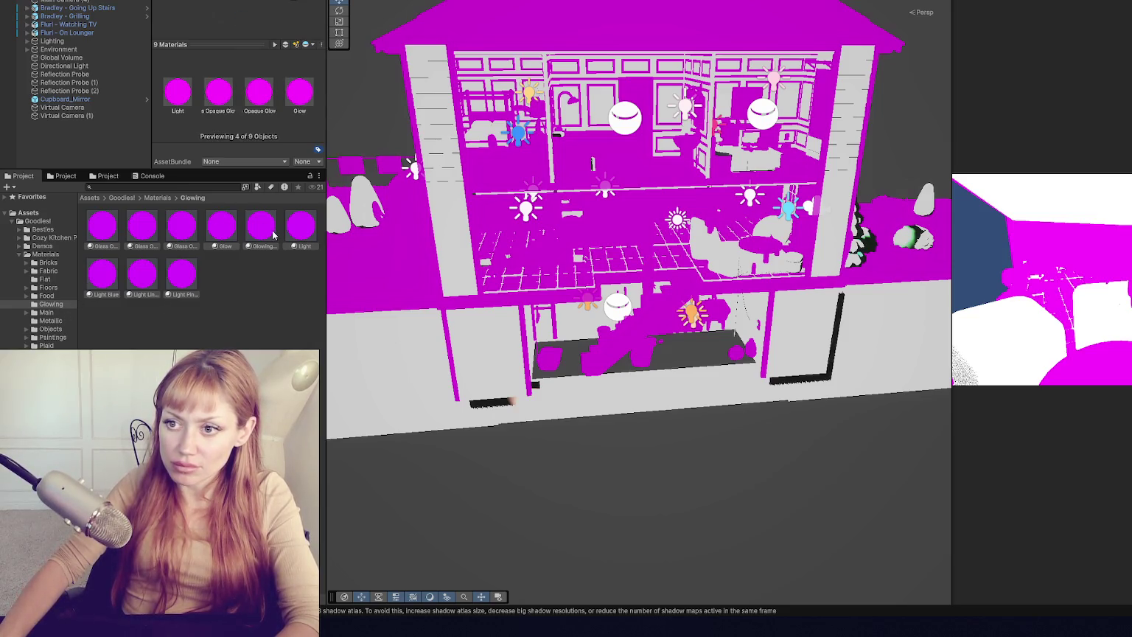
{"action": "left_click", "coordinate": [357, 129]}
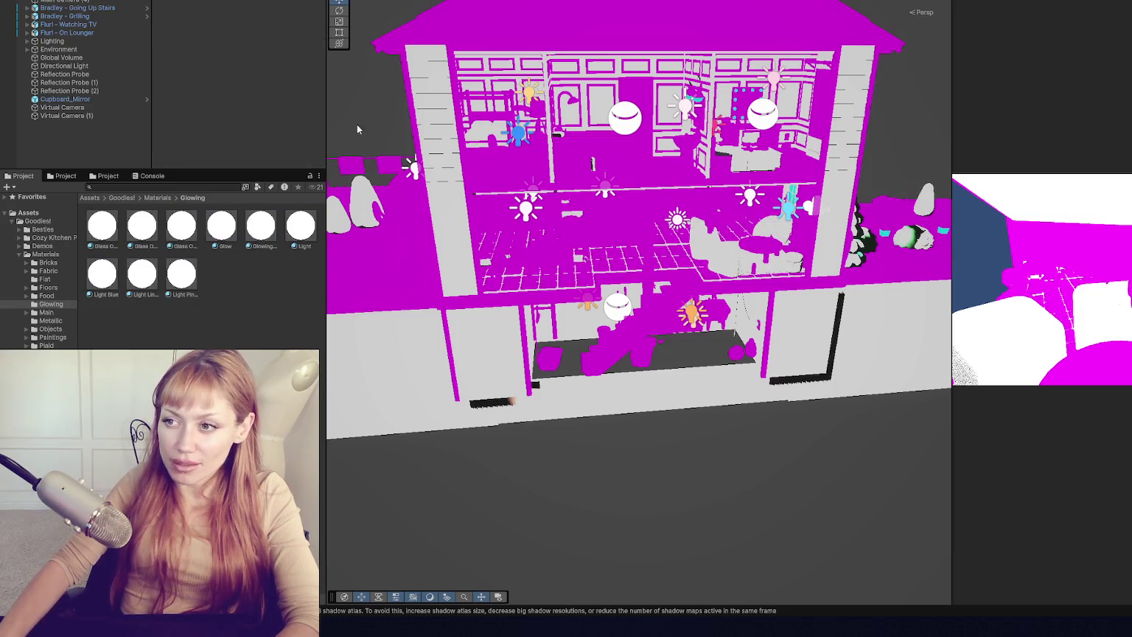
- Apply the URP Lit shader to both Main materials, then deselect them
{"action": "left_click", "coordinate": [48, 313]}
{"action": "left_click", "coordinate": [141, 225]}
{"action": "left_click", "coordinate": [182, 225], "text": "shift"}
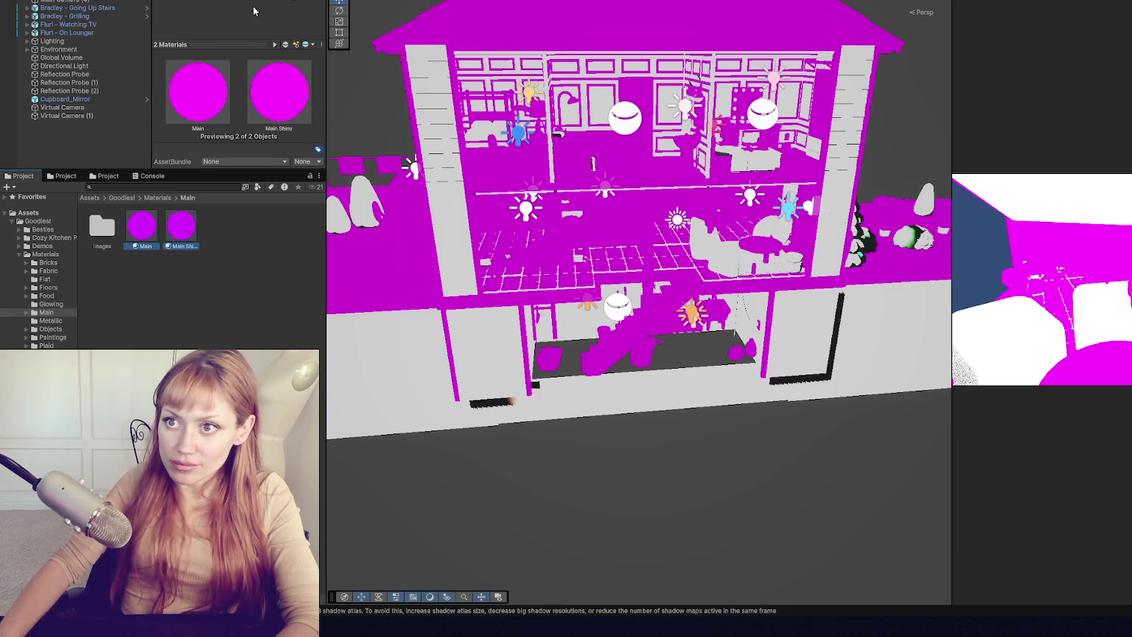
{"action": "left_click", "coordinate": [207, 32]}
{"action": "left_click", "coordinate": [246, 102]}
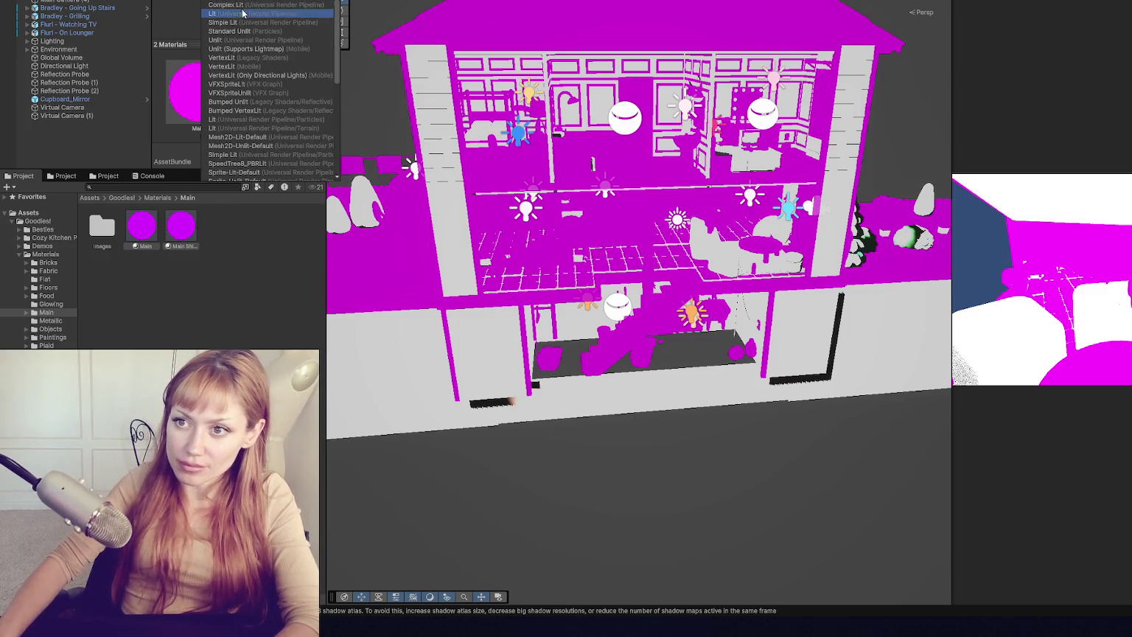
{"action": "left_click", "coordinate": [258, 111]}
{"action": "left_click", "coordinate": [284, 318]}
- Apply the URP Lit shader to the five Metallic materials
{"action": "left_click", "coordinate": [51, 321]}
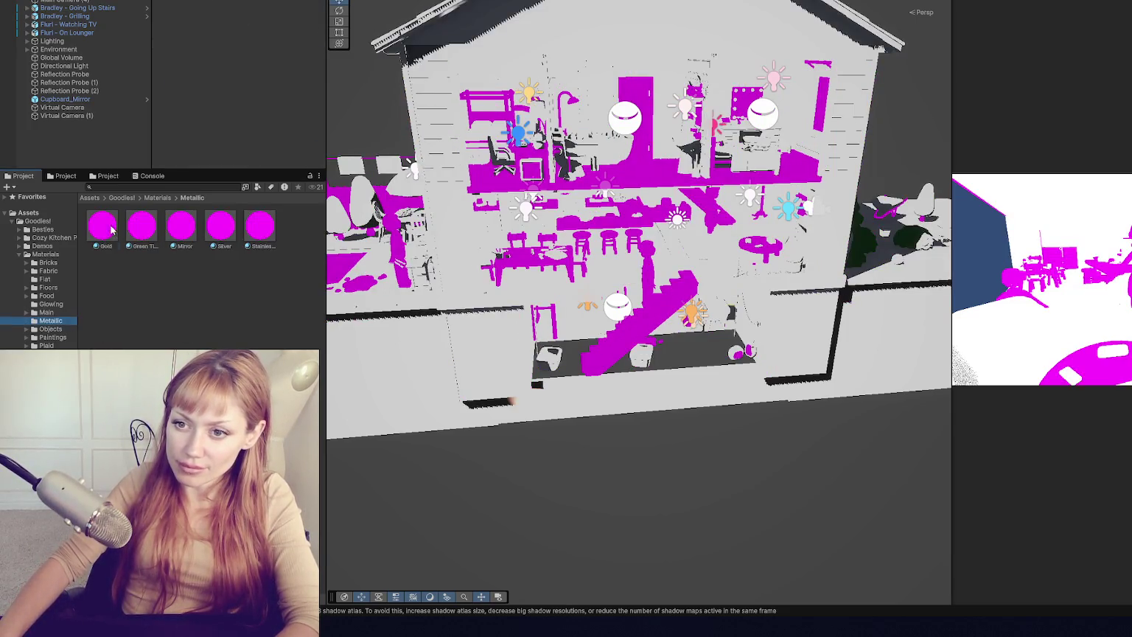
{"action": "left_click", "coordinate": [102, 225]}
{"action": "left_click", "coordinate": [260, 225], "text": "shift"}
{"action": "left_click", "coordinate": [206, 32]}
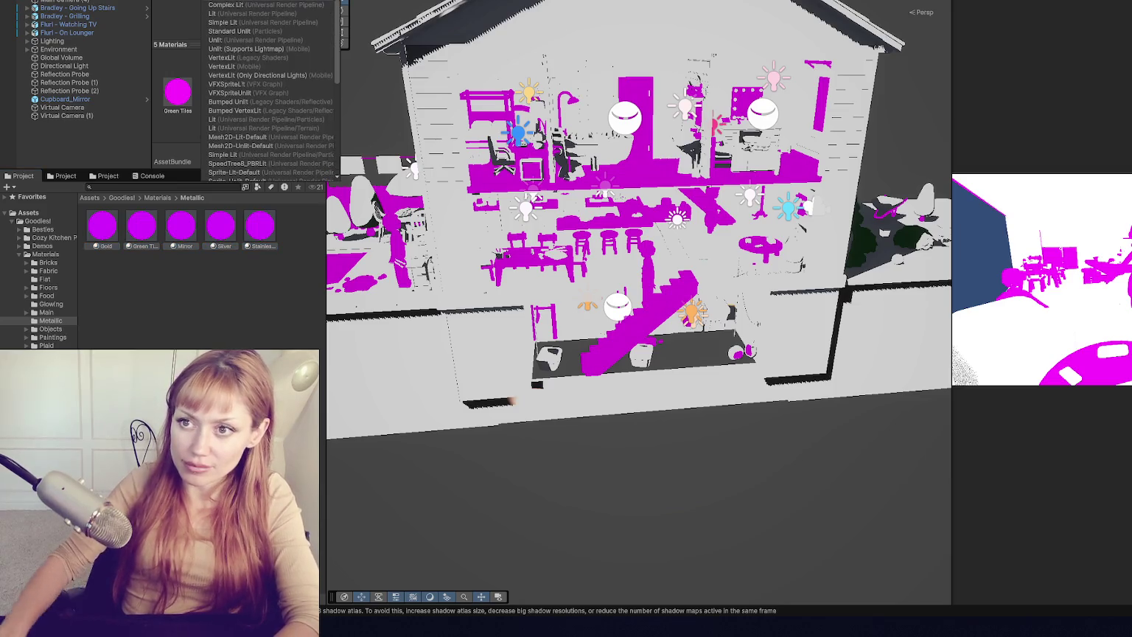
{"action": "left_click", "coordinate": [236, 15]}
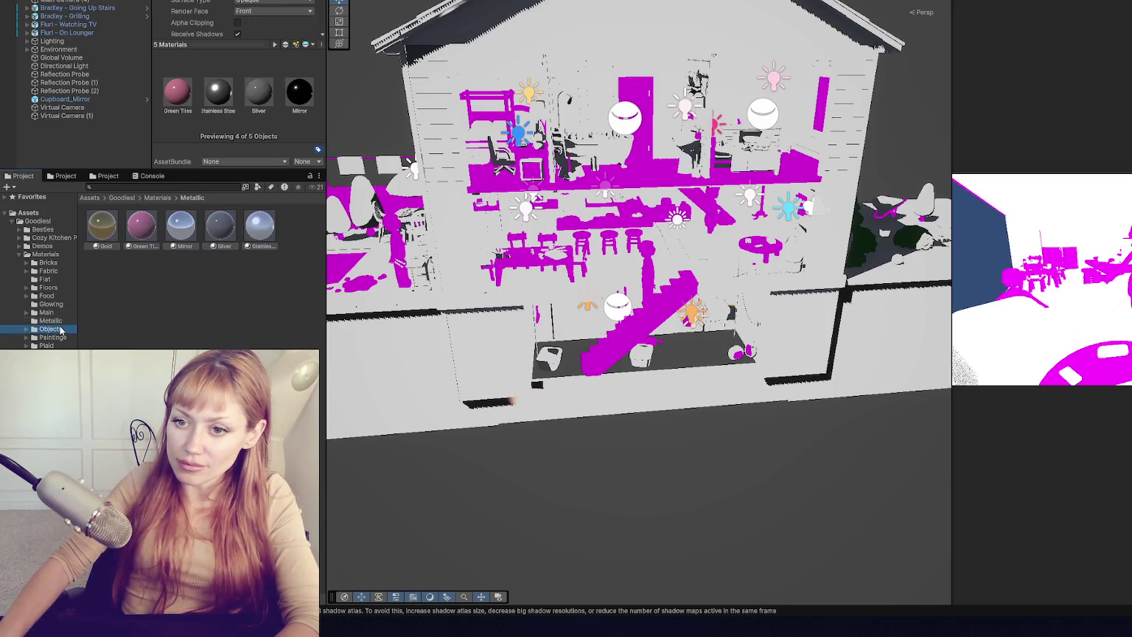
- Apply the URP Lit shader to the six Objects materials
{"action": "left_click", "coordinate": [62, 329]}
{"action": "left_click", "coordinate": [142, 225]}
{"action": "left_click", "coordinate": [102, 274], "text": "shift"}
{"action": "left_click", "coordinate": [221, 32]}
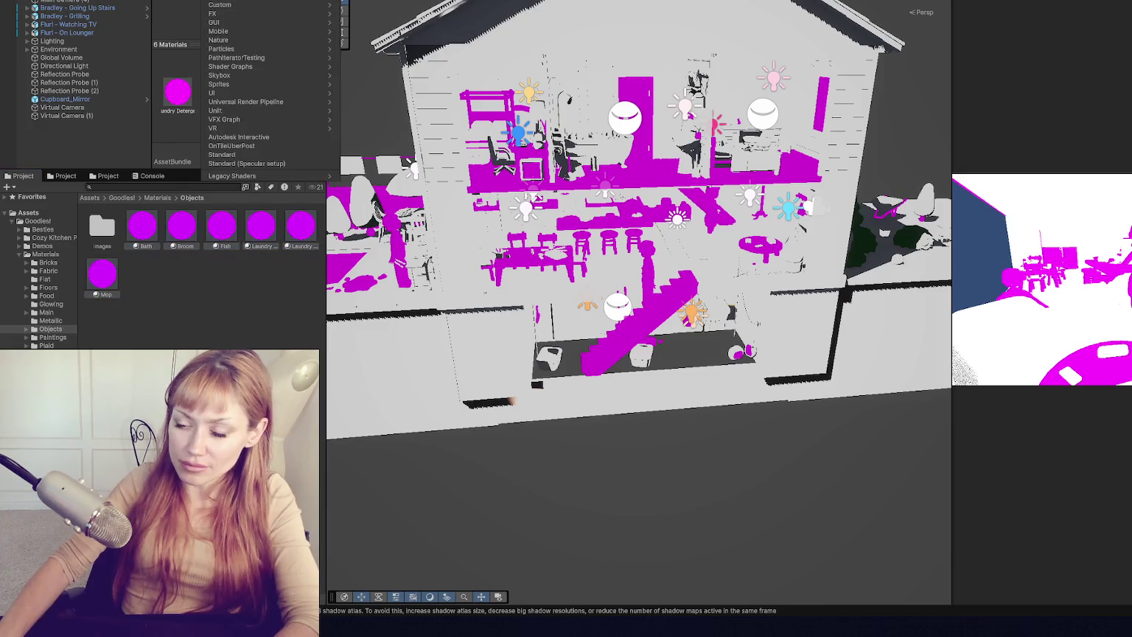
{"action": "left_click", "coordinate": [248, 14]}
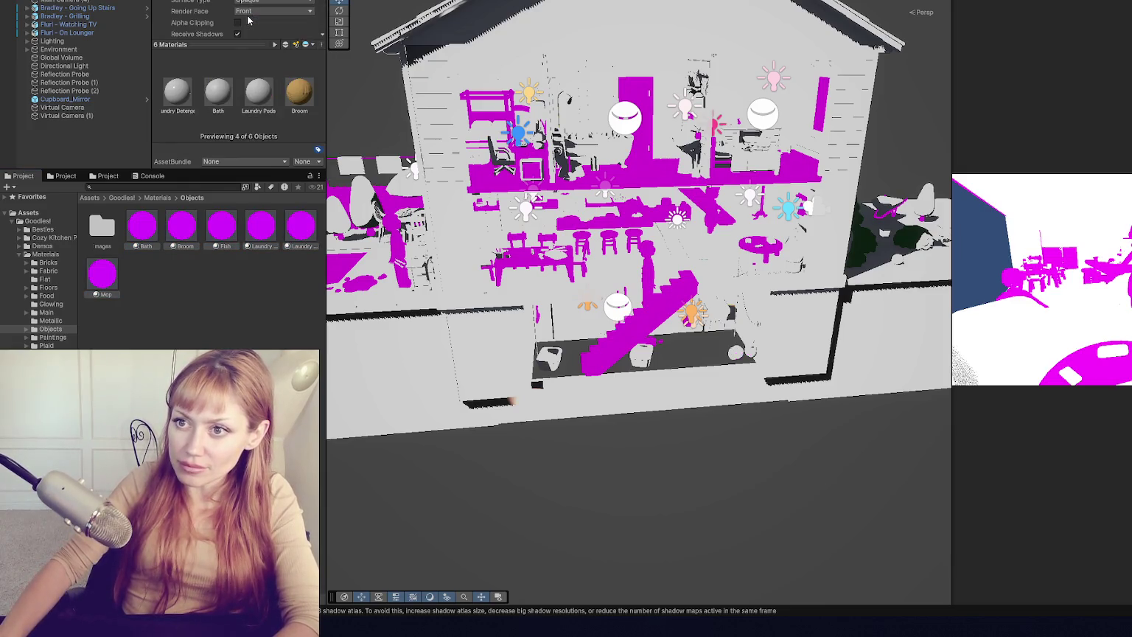
{"action": "left_click", "coordinate": [92, 341]}
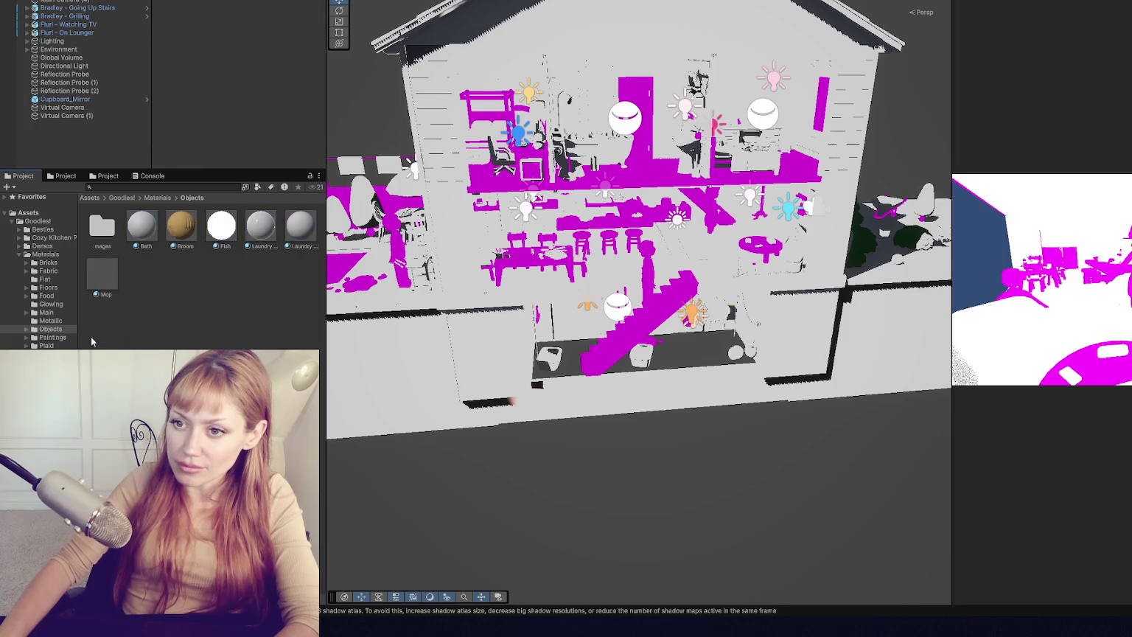
- Apply the URP Lit shader to the 13 Painting materials
{"action": "left_click", "coordinate": [61, 338]}
{"action": "left_click", "coordinate": [155, 222]}
{"action": "left_click", "coordinate": [143, 310], "text": "shift"}
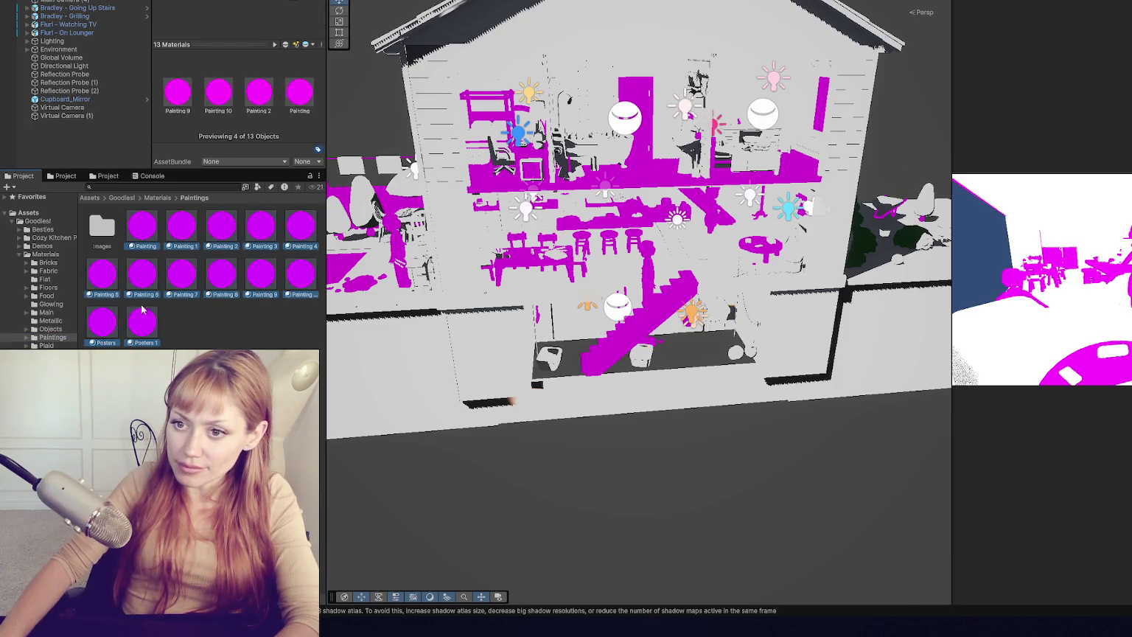
{"action": "left_click", "coordinate": [244, 3]}
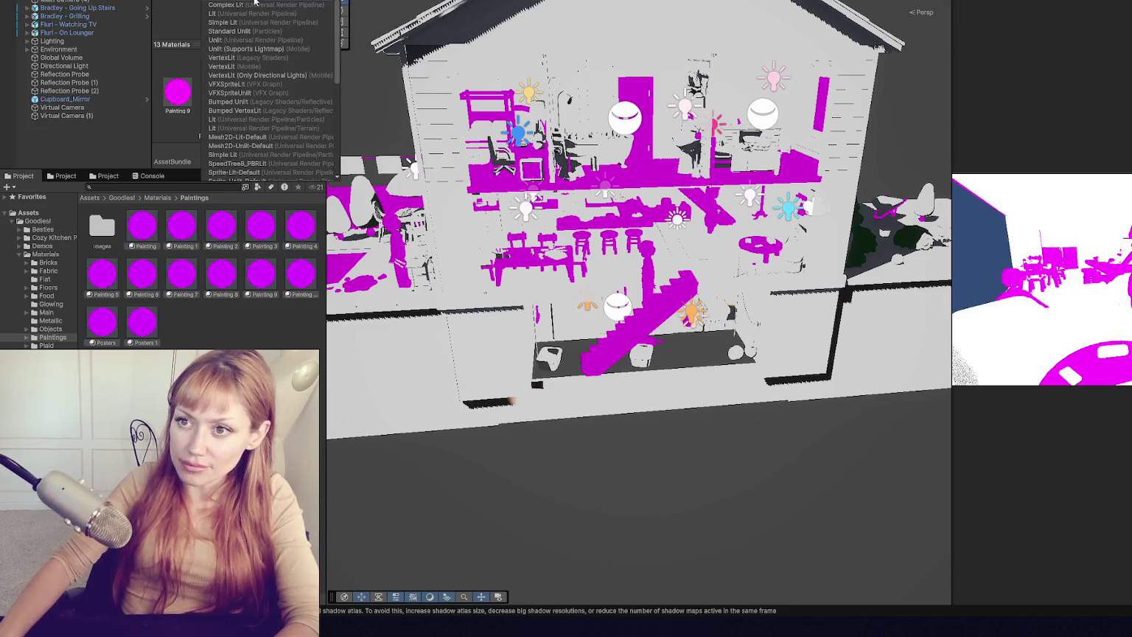
{"action": "left_click", "coordinate": [249, 16]}
{"action": "left_click", "coordinate": [206, 319]}
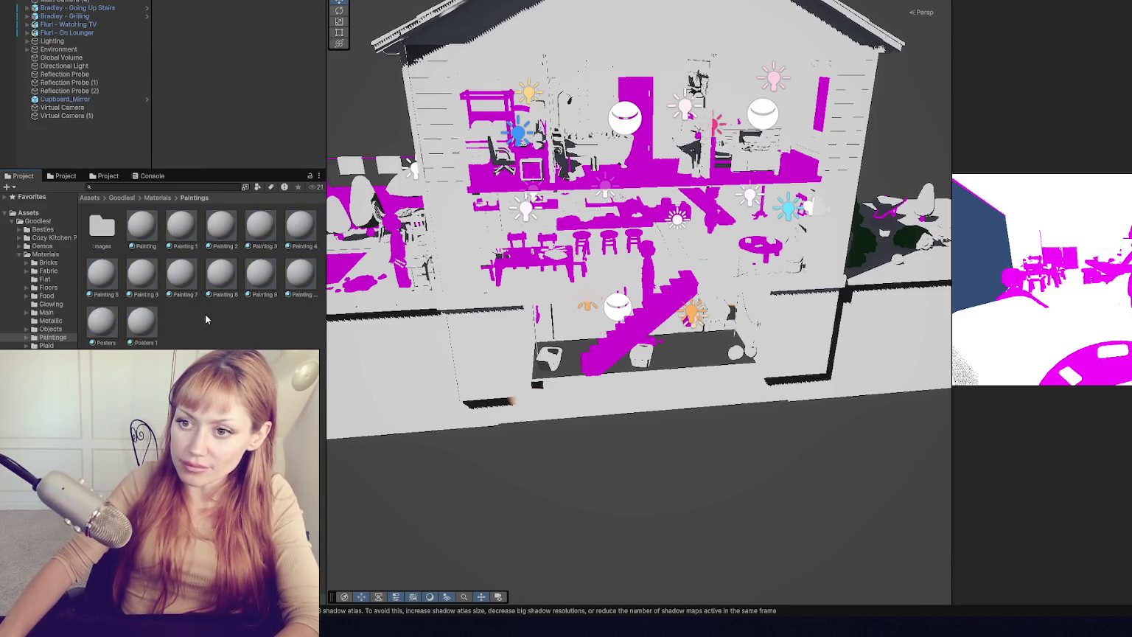
- Apply the URP Lit shader to the four Plaid materials
{"action": "left_click", "coordinate": [46, 345]}
{"action": "left_click", "coordinate": [141, 225]}
{"action": "left_click", "coordinate": [260, 225], "text": "shift"}
{"action": "left_click", "coordinate": [244, 3]}
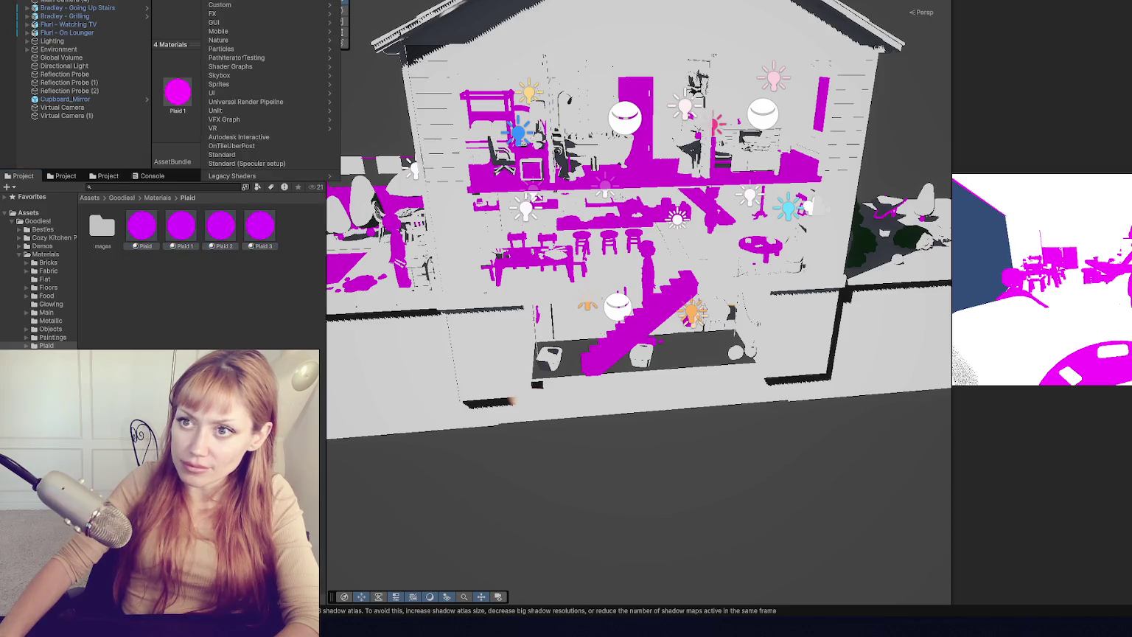
{"action": "left_click", "coordinate": [247, 15]}
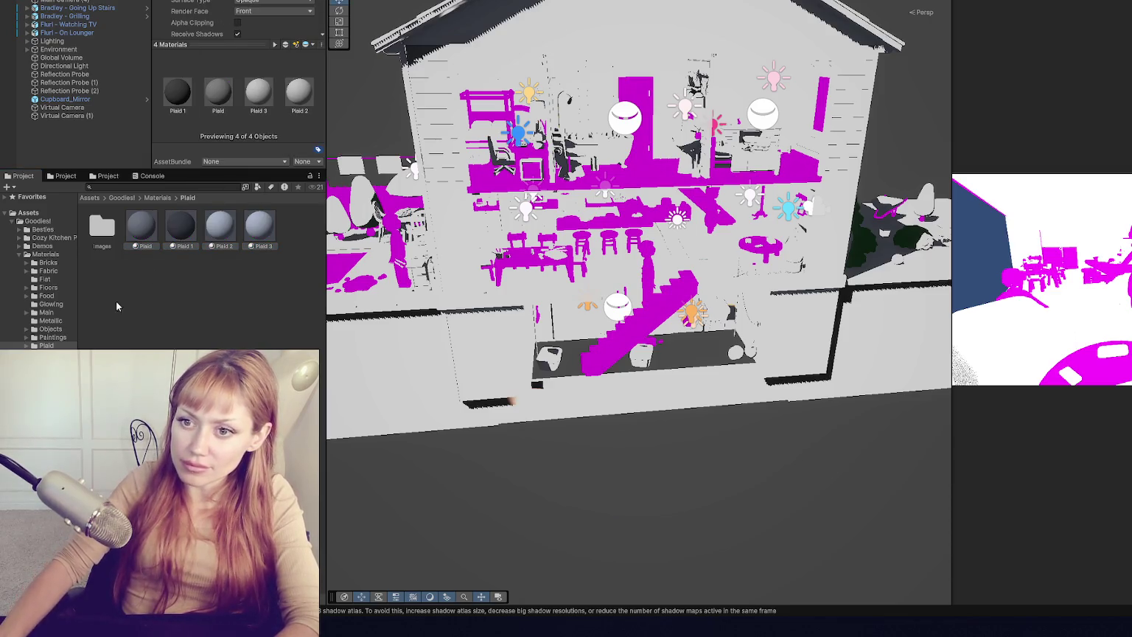
- Apply the URP Lit shader to the four Plants materials
{"action": "left_click", "coordinate": [46, 353]}
{"action": "left_click", "coordinate": [141, 225]}
{"action": "left_click", "coordinate": [260, 224], "text": "shift"}
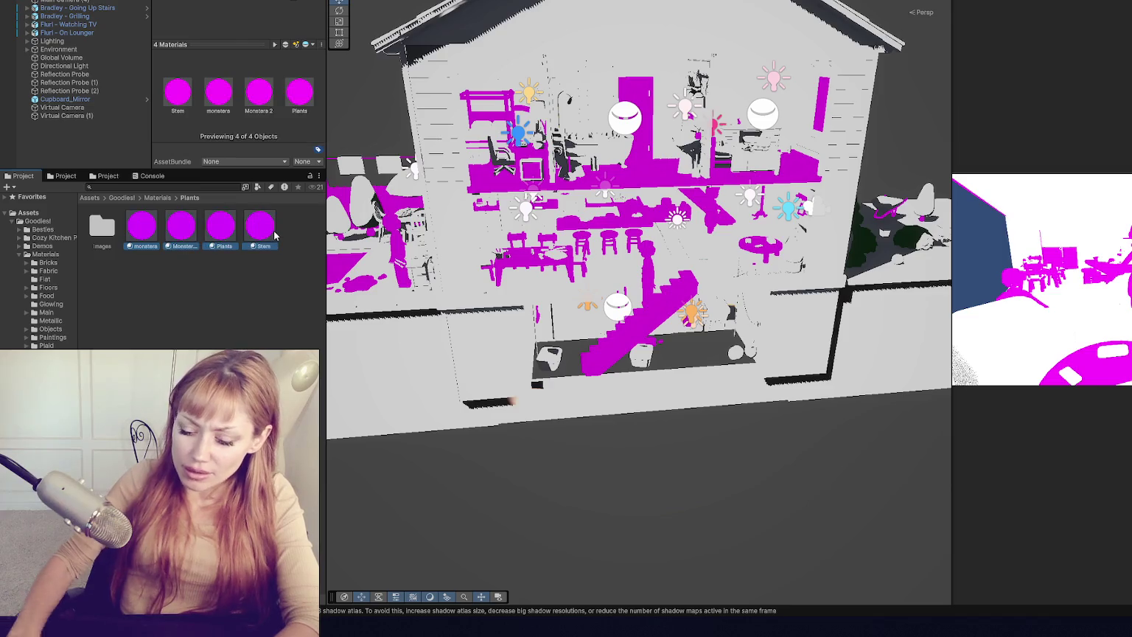
{"action": "left_click", "coordinate": [243, 4]}
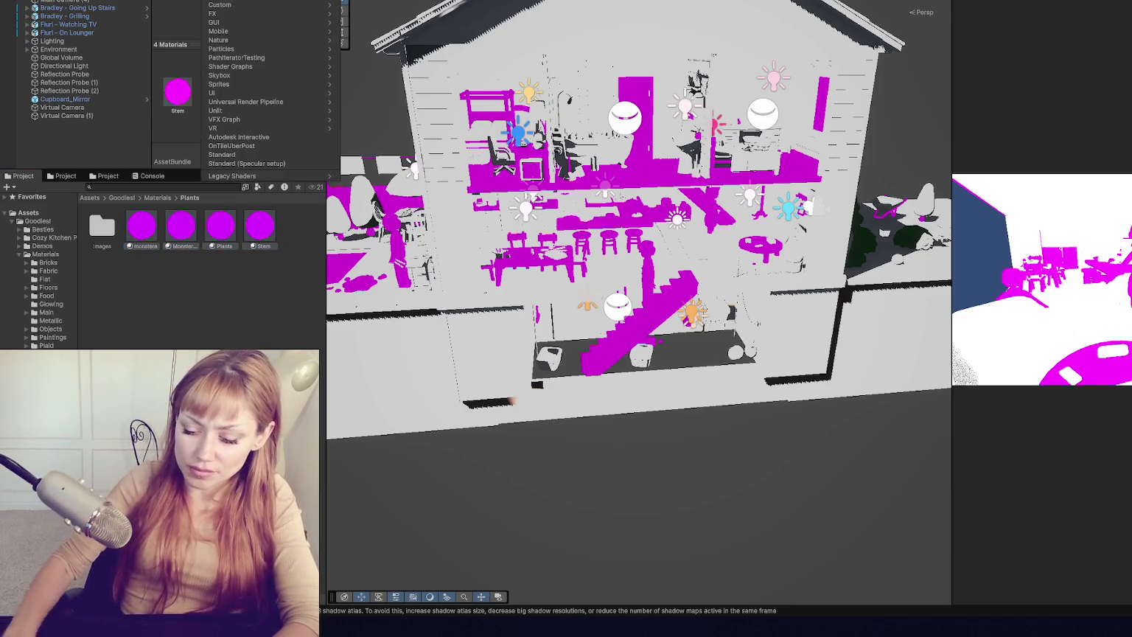
{"action": "left_click", "coordinate": [243, 13]}
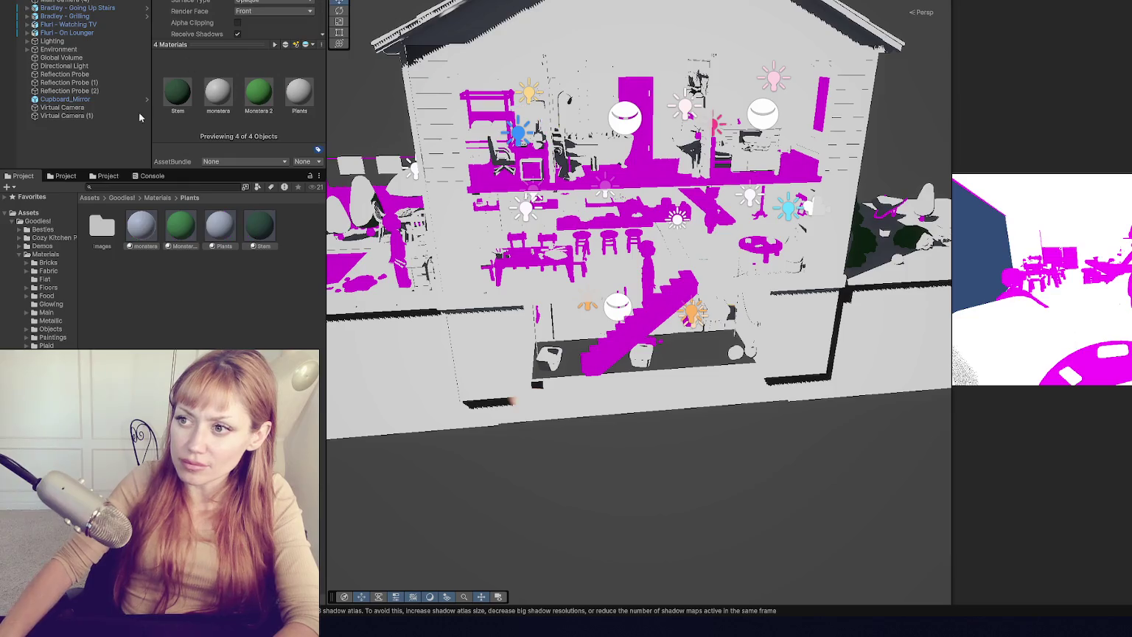
- Apply the URP Lit shader to both Plastic materials
{"action": "left_click", "coordinate": [45, 361]}
{"action": "left_click", "coordinate": [102, 225]}
{"action": "left_click", "coordinate": [142, 225], "text": "shift"}
{"action": "left_click", "coordinate": [243, 4]}
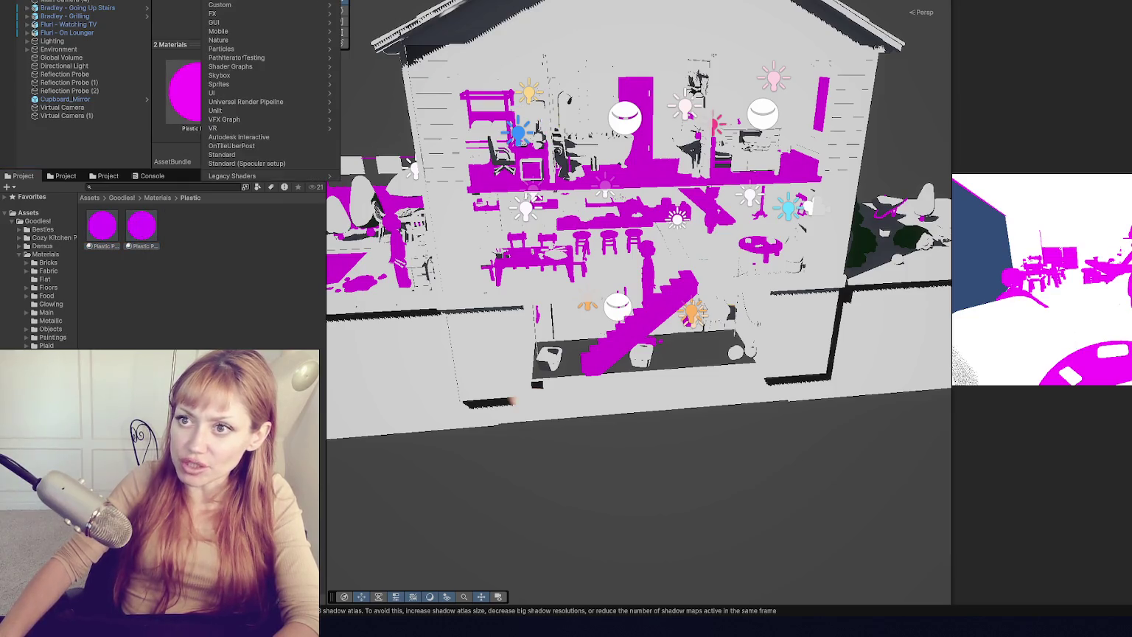
{"action": "left_click", "coordinate": [243, 15]}
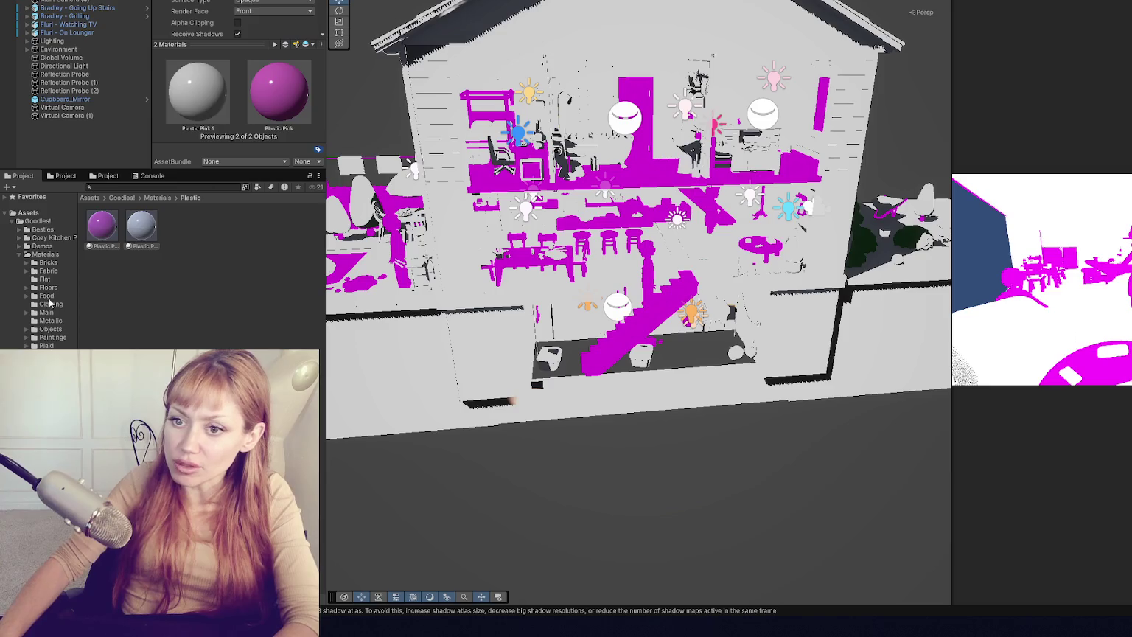
- Apply Universal Render Pipeline > Lit to the eight Transparent glass and water materials
{"action": "left_click", "coordinate": [52, 369]}
{"action": "left_click", "coordinate": [102, 225]}
{"action": "left_click", "coordinate": [142, 274], "text": "shift"}
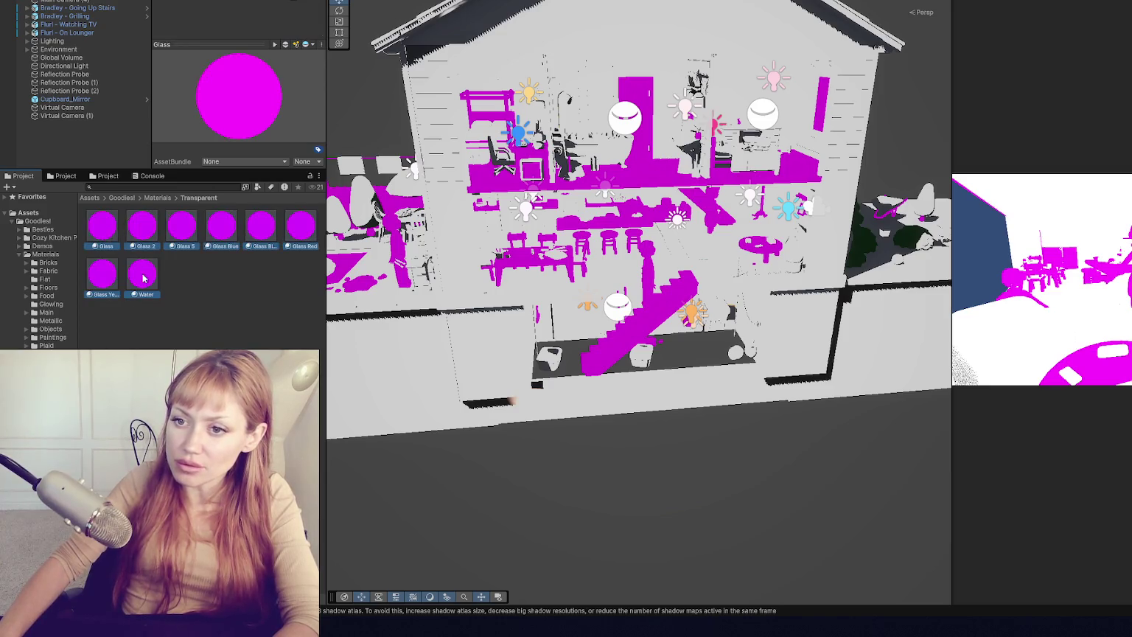
{"action": "left_click", "coordinate": [243, 3]}
{"action": "left_click", "coordinate": [243, 102]}
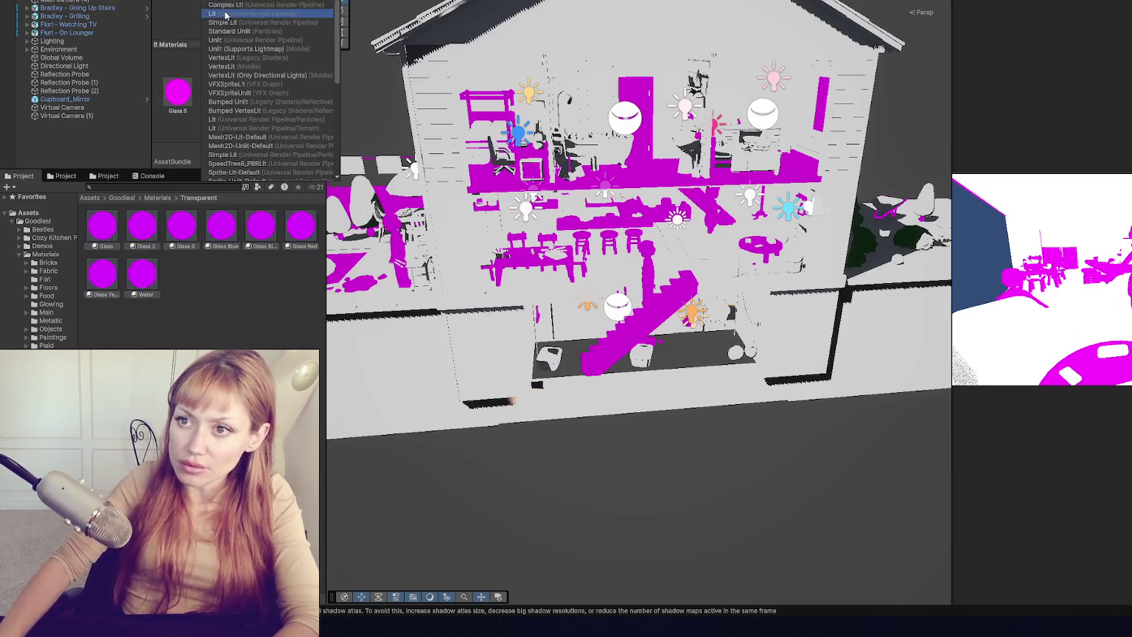
{"action": "left_click", "coordinate": [243, 15]}
- Apply the URP Lit shader to the four Walls materials
{"action": "left_click", "coordinate": [49, 378]}
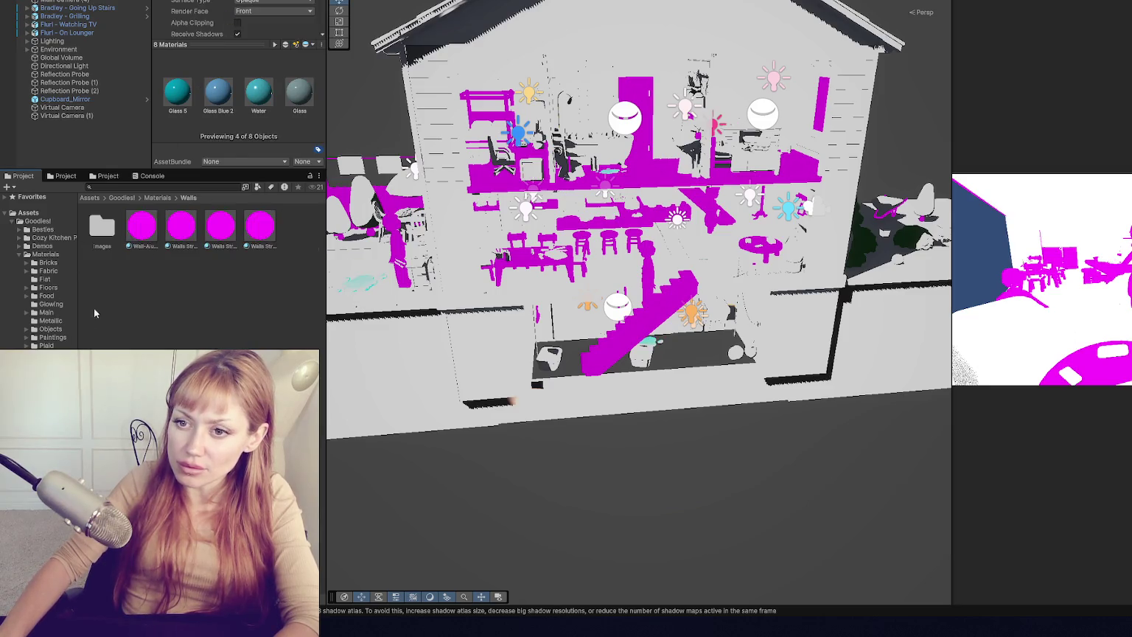
{"action": "left_click", "coordinate": [142, 225]}
{"action": "left_click", "coordinate": [259, 225], "text": "shift"}
{"action": "left_click", "coordinate": [244, 4]}
{"action": "type", "text": "lit"}
{"action": "left_click", "coordinate": [255, 15]}
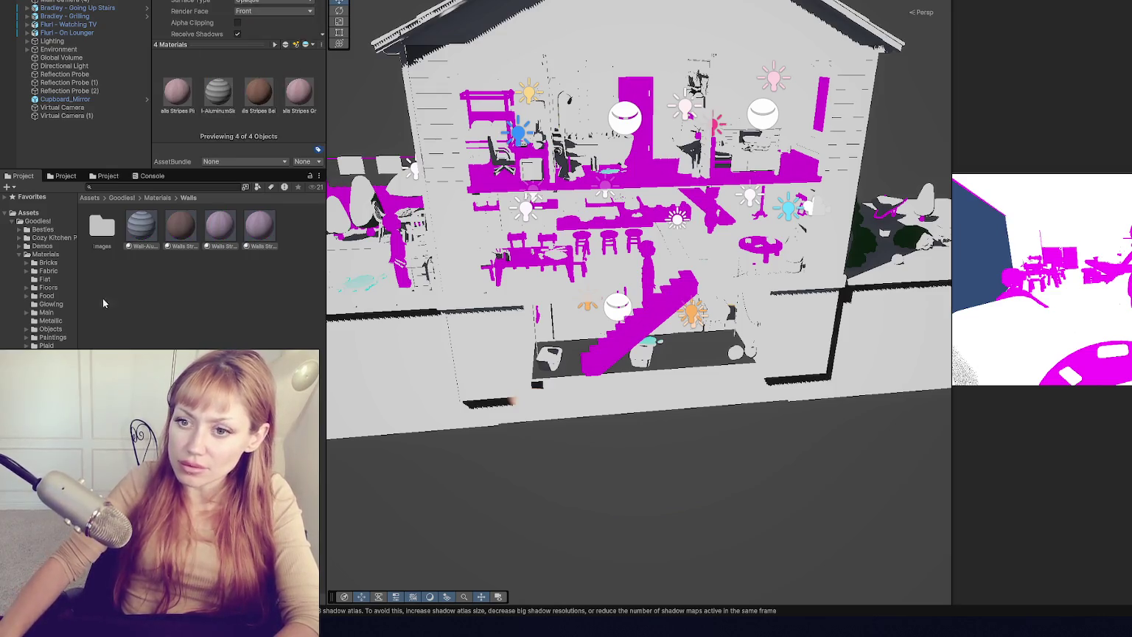
- Apply the URP Lit shader to the five Wood materials
{"action": "left_click", "coordinate": [49, 386]}
{"action": "left_click", "coordinate": [141, 224]}
{"action": "left_click", "coordinate": [299, 224], "text": "shift"}
{"action": "left_click", "coordinate": [243, 3]}
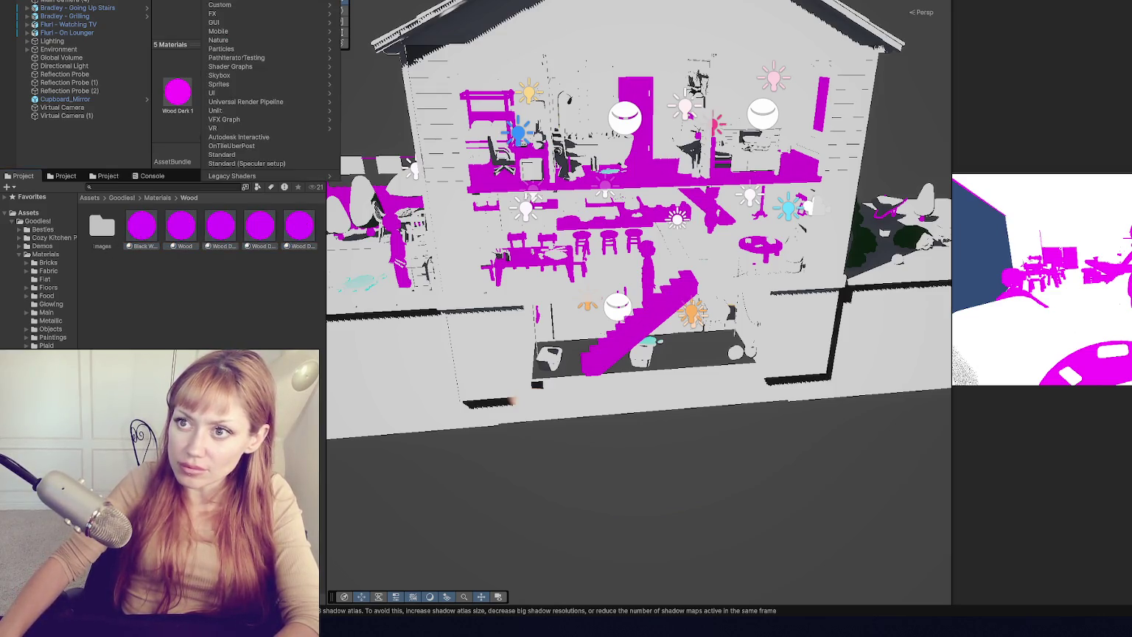
{"action": "type", "text": "lit"}
{"action": "key", "text": "Return"}
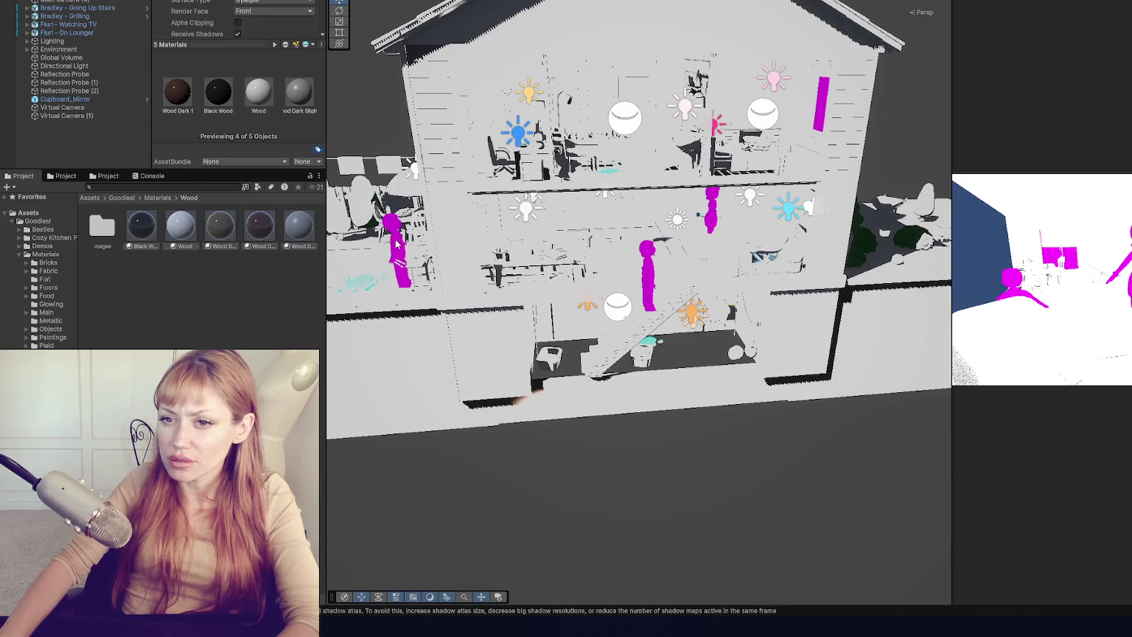
- Switch both of Flurl's Eyes materials to the Lit shader
{"action": "left_click", "coordinate": [20, 230]}
{"action": "left_click", "coordinate": [27, 255]}
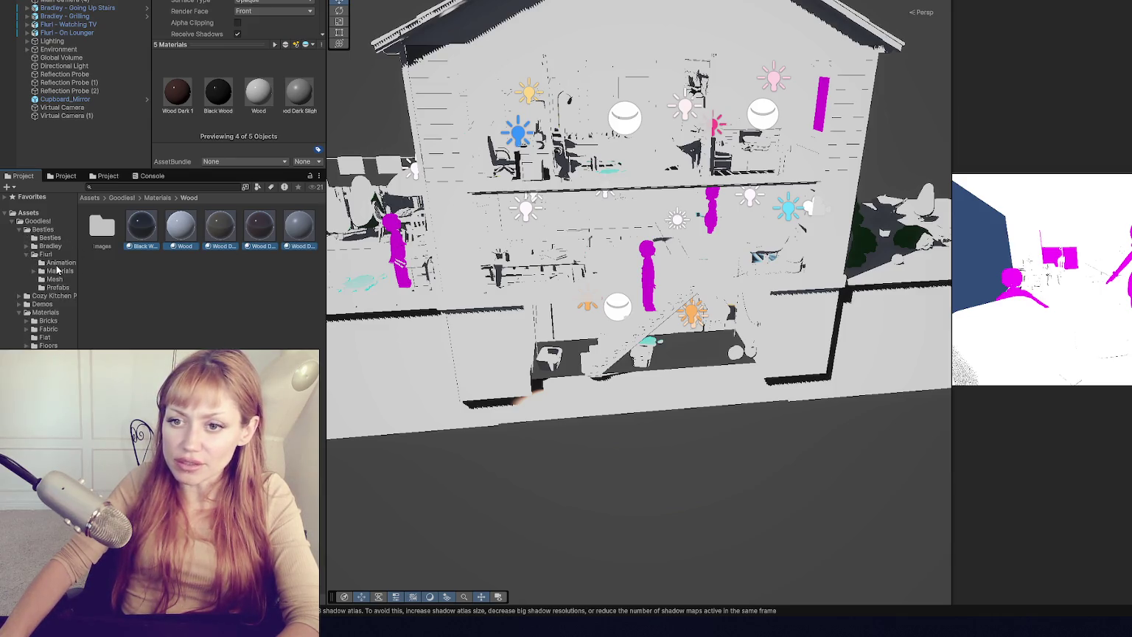
{"action": "left_click", "coordinate": [59, 271]}
{"action": "left_click", "coordinate": [34, 270]}
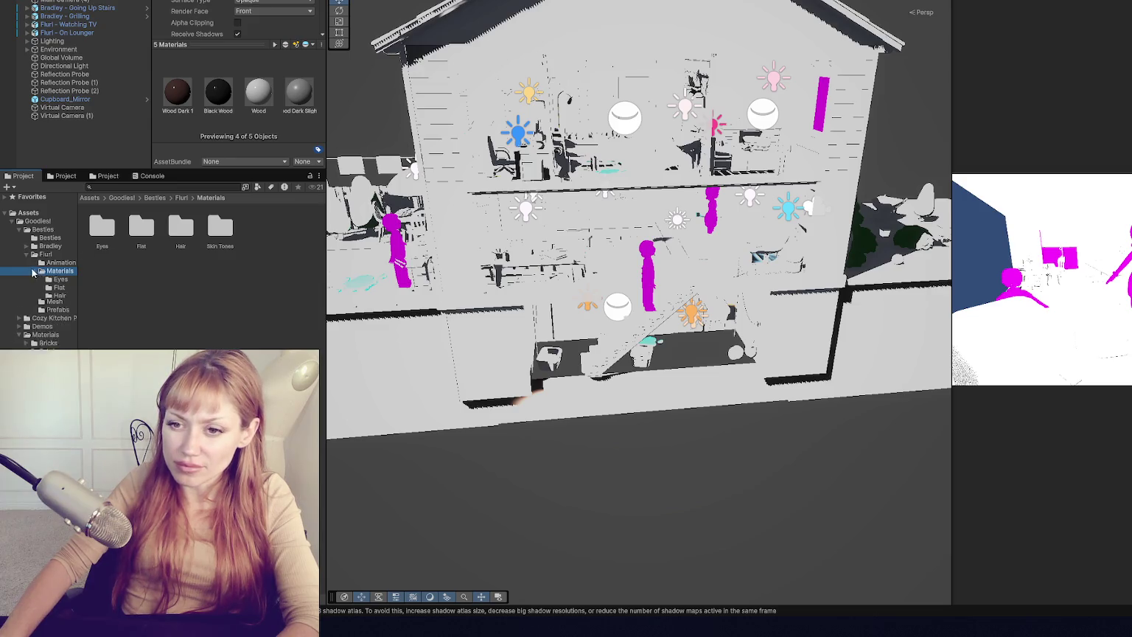
{"action": "left_click", "coordinate": [60, 278]}
{"action": "left_click", "coordinate": [102, 225]}
{"action": "left_click", "coordinate": [141, 225], "text": "shift"}
{"action": "left_click", "coordinate": [250, 4]}
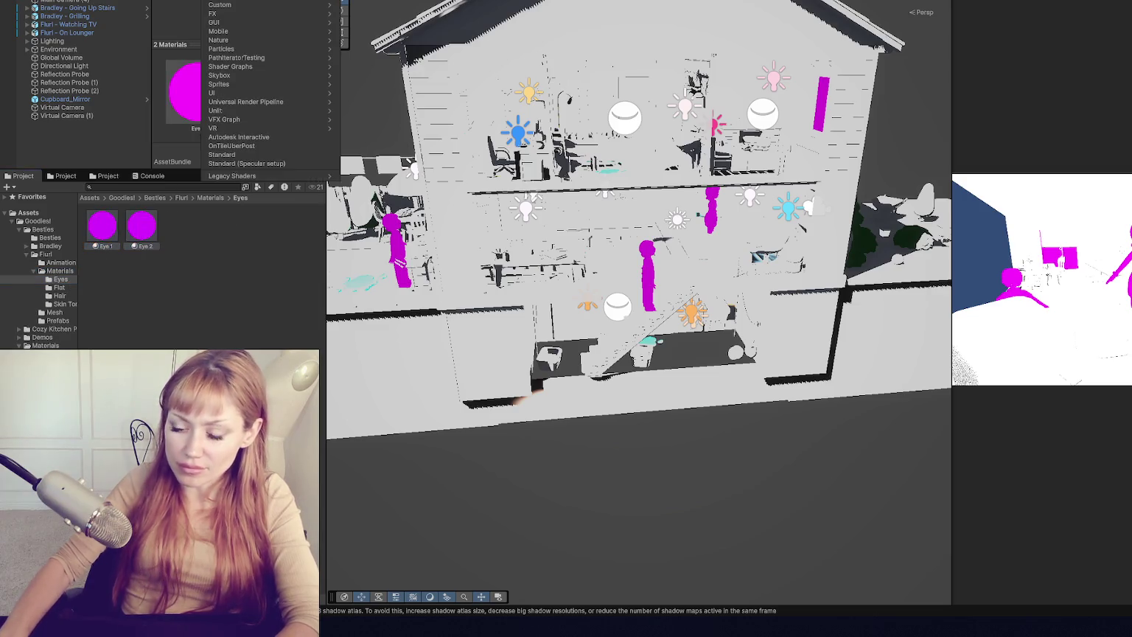
{"action": "left_click", "coordinate": [251, 15]}
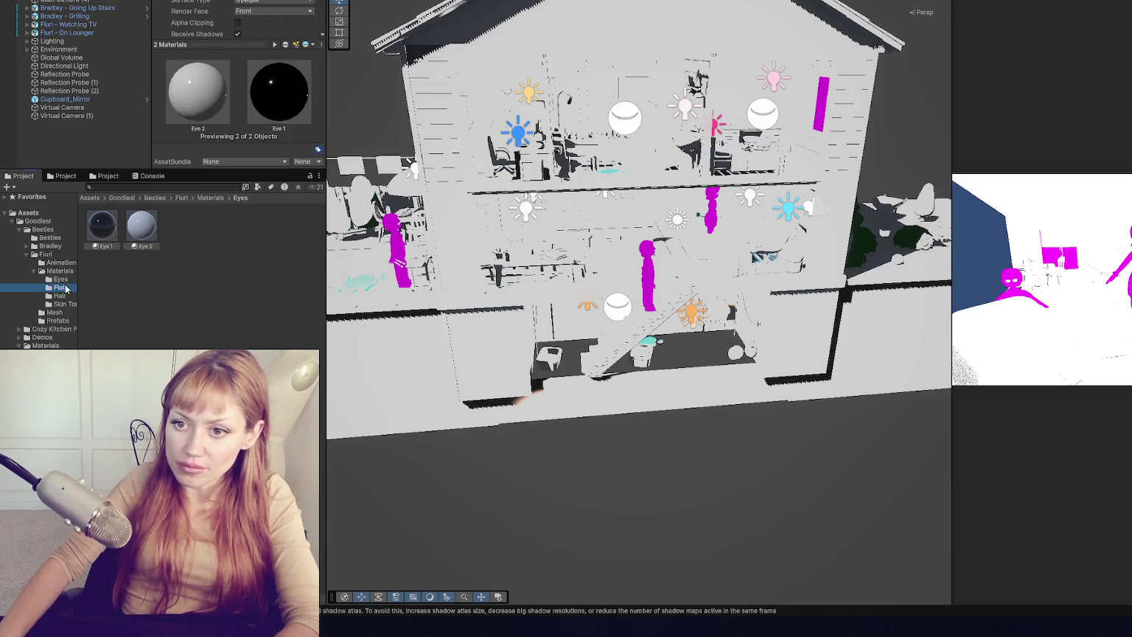
- Set all eleven Flat materials to the Lit (Universal Render Pipeline) shader
{"action": "left_click", "coordinate": [102, 225]}
{"action": "left_click", "coordinate": [261, 275], "text": "shift"}
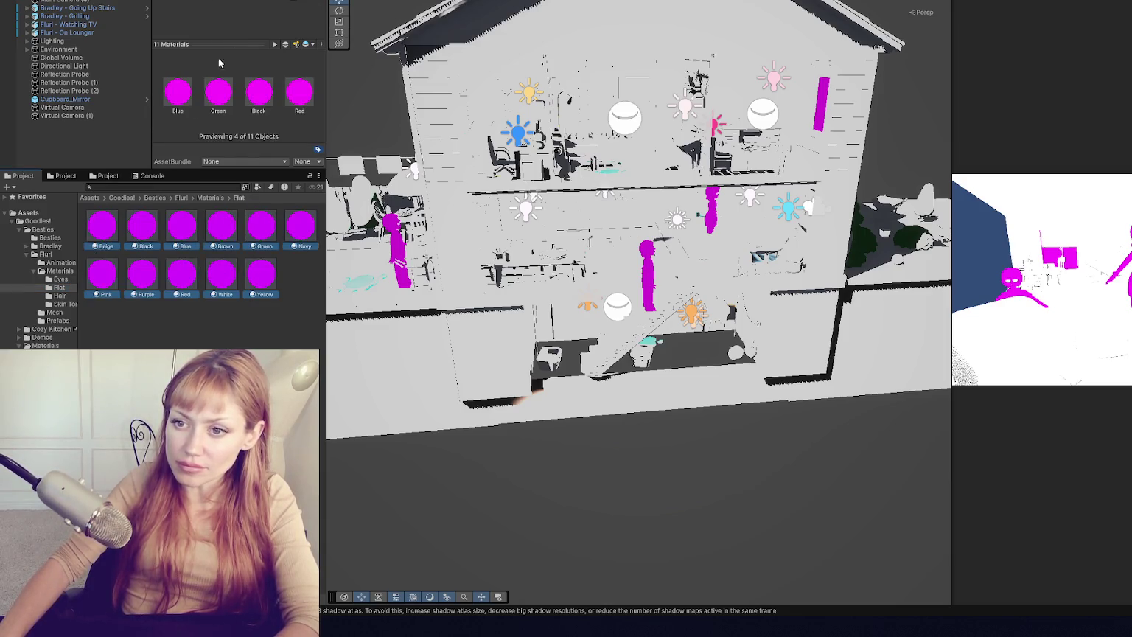
{"action": "left_click", "coordinate": [250, 4]}
{"action": "left_click", "coordinate": [261, 21]}
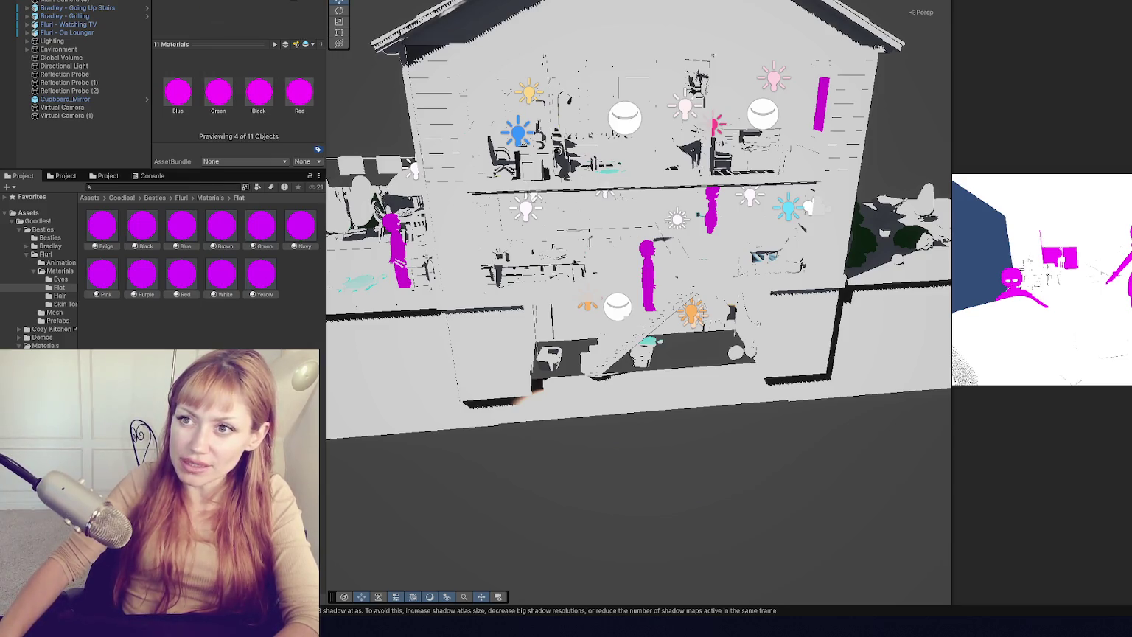
{"action": "left_click", "coordinate": [250, 4]}
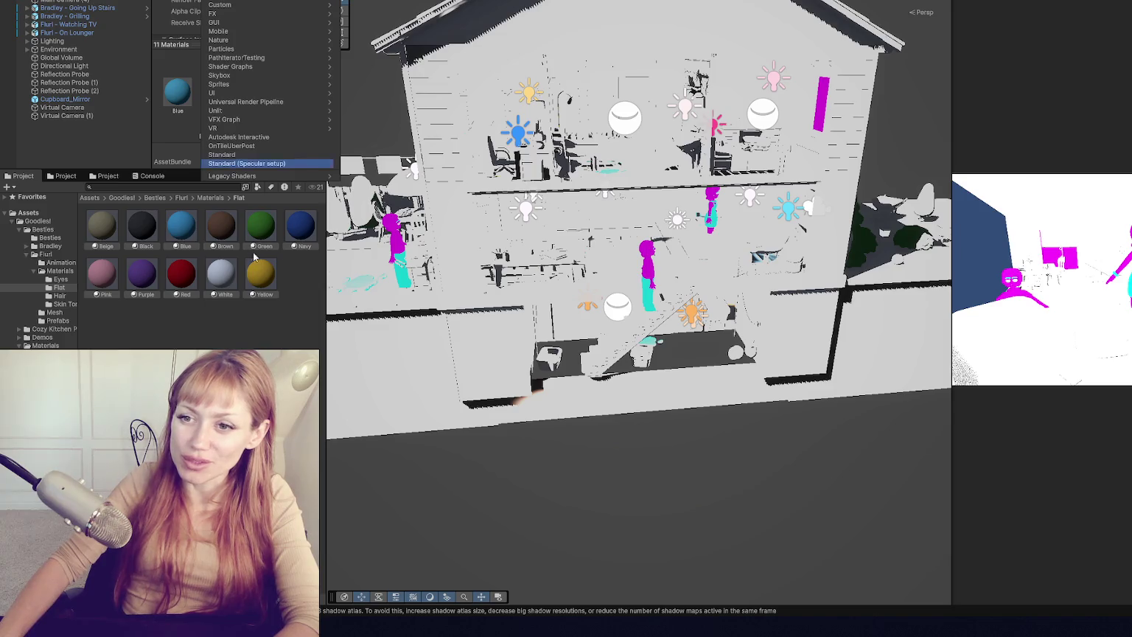
{"action": "left_click", "coordinate": [246, 163]}
{"action": "left_click", "coordinate": [251, 4]}
{"action": "type", "text": "lit"}
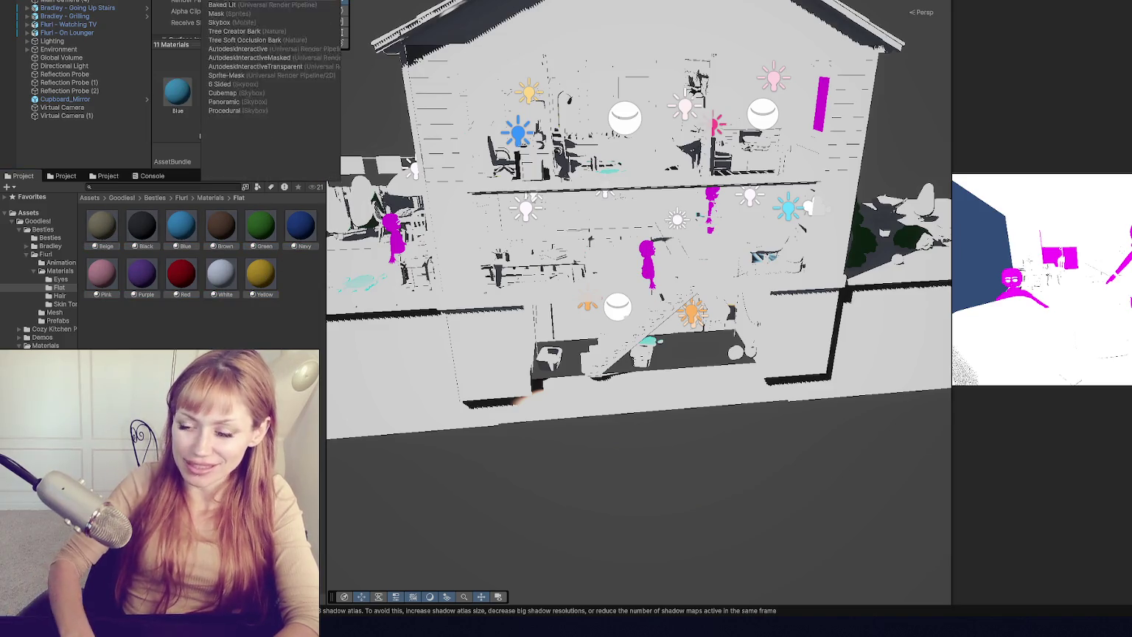
{"action": "left_click", "coordinate": [221, 13]}
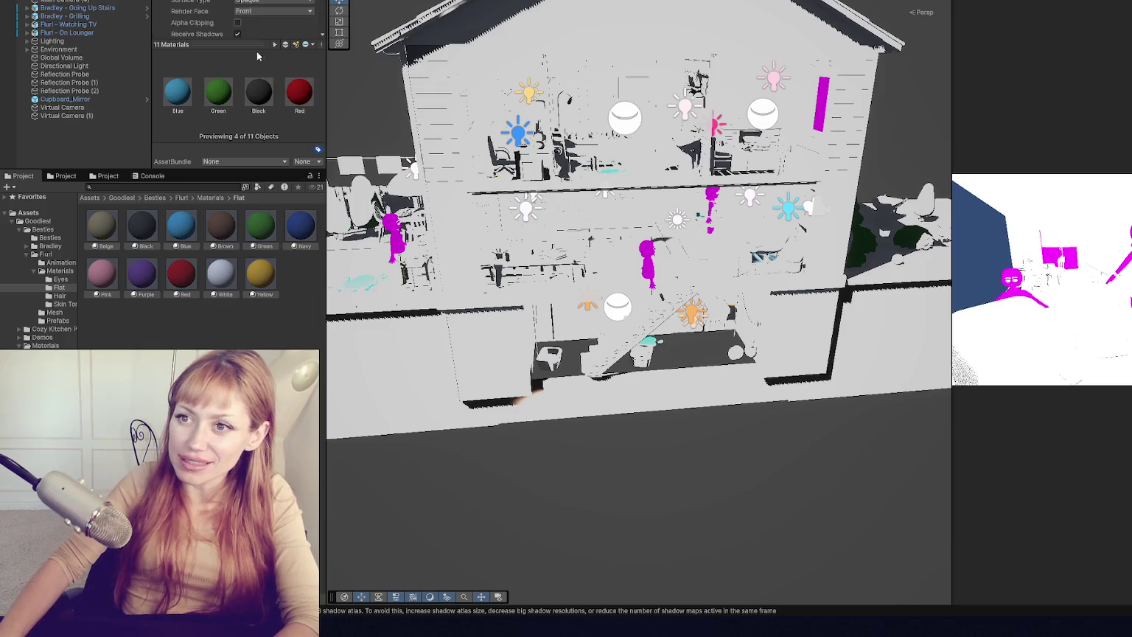
- Set all ten Hair materials to the URP Lit shader
{"action": "left_click", "coordinate": [59, 295]}
{"action": "left_click", "coordinate": [102, 225]}
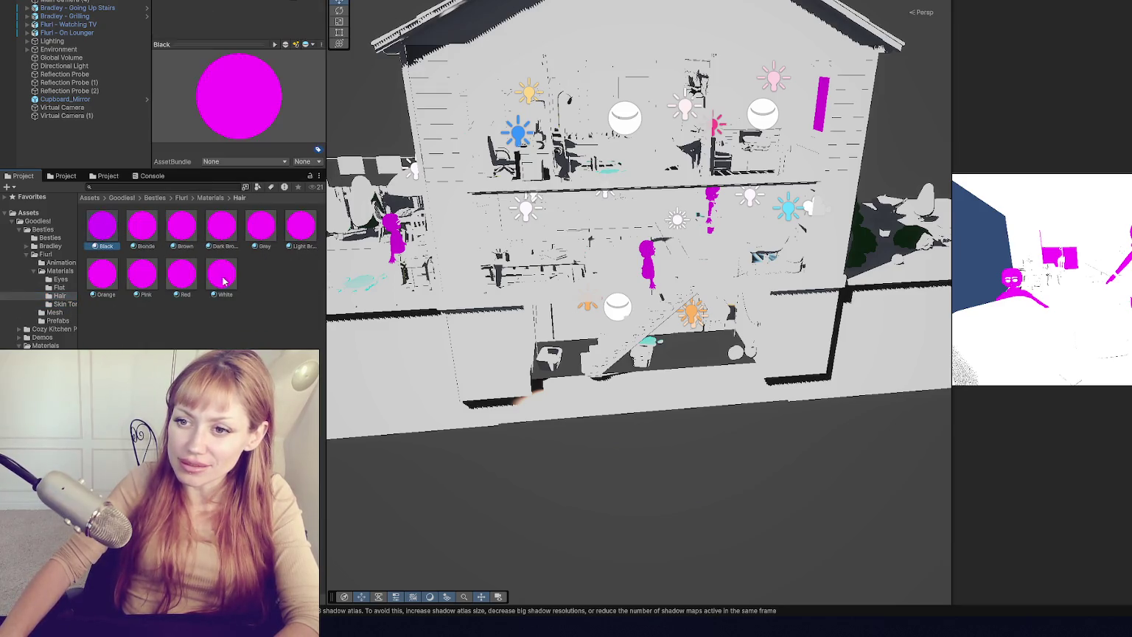
{"action": "key", "text": "ctrl+a"}
{"action": "left_click", "coordinate": [243, 6]}
{"action": "type", "text": "lit"}
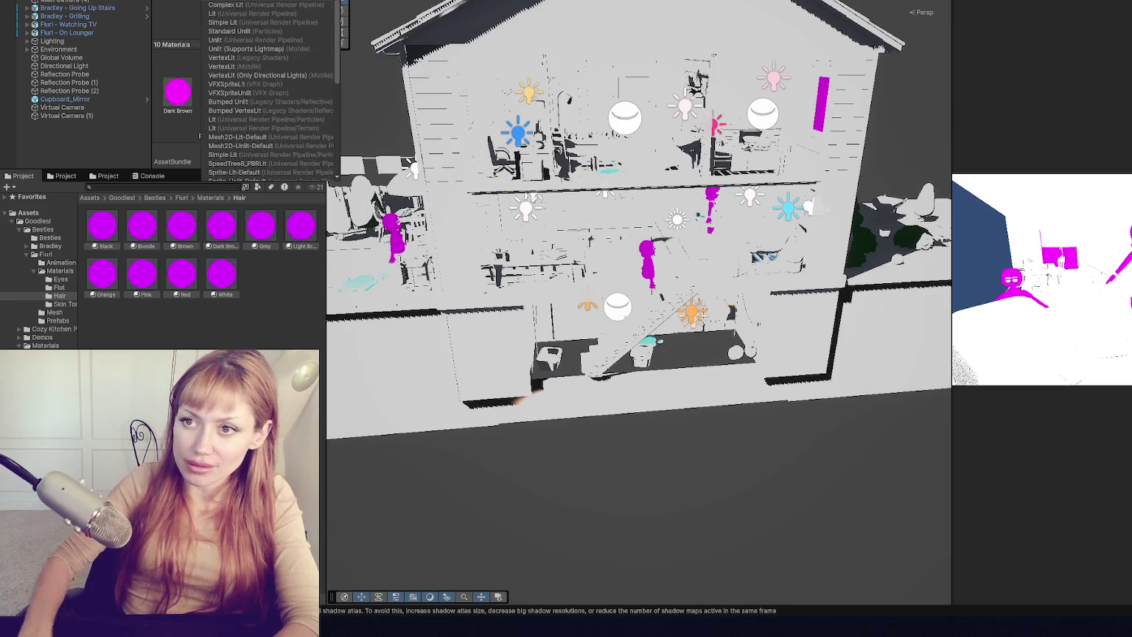
{"action": "left_click", "coordinate": [233, 15]}
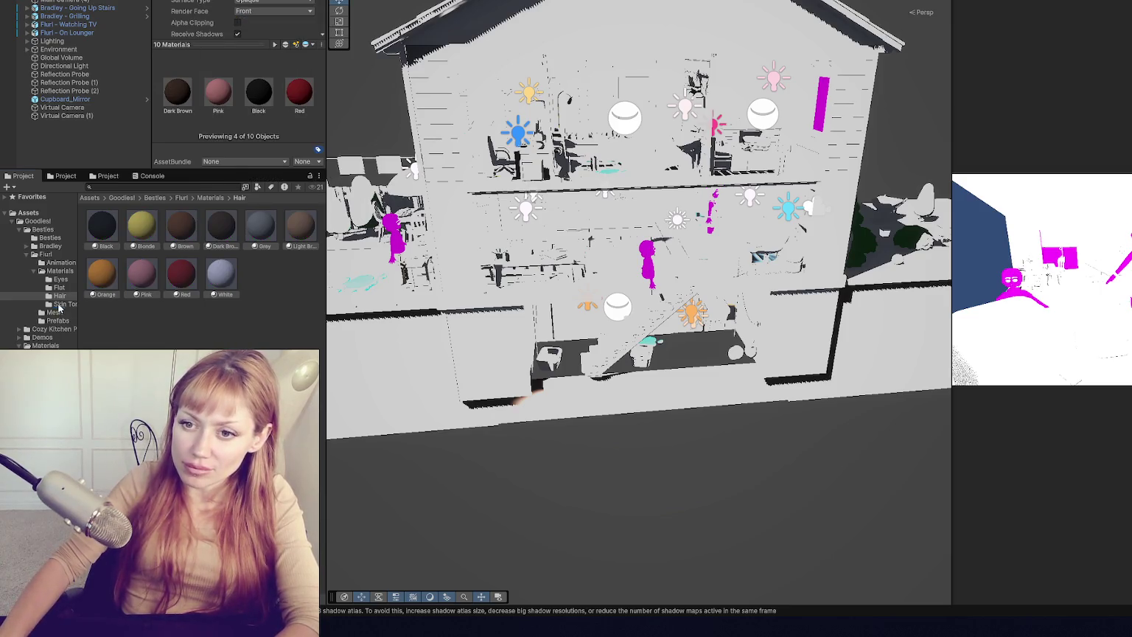
- Set all thirteen Skin Tones materials to the URP Lit shader
{"action": "left_click", "coordinate": [62, 304]}
{"action": "left_click", "coordinate": [102, 225]}
{"action": "key", "text": "ctrl+a"}
{"action": "left_click", "coordinate": [243, 6]}
{"action": "type", "text": "lit"}
{"action": "left_click", "coordinate": [232, 15]}
- In Bradley's Materials, give the Belt's New Material a URP lit shader
{"action": "left_click", "coordinate": [41, 271]}
{"action": "left_click", "coordinate": [27, 255]}
{"action": "left_click", "coordinate": [26, 245]}
{"action": "left_click", "coordinate": [59, 254]}
{"action": "left_click", "coordinate": [60, 263]}
{"action": "left_click", "coordinate": [34, 262]}
{"action": "left_click", "coordinate": [59, 270]}
{"action": "left_click", "coordinate": [142, 225]}
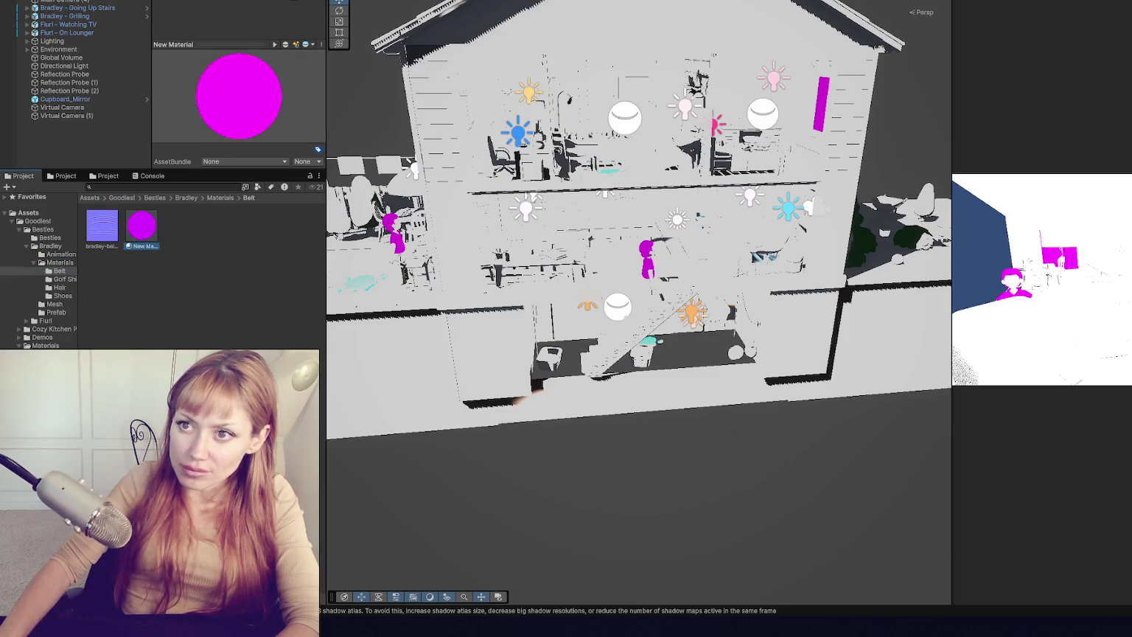
{"action": "left_click", "coordinate": [243, 8]}
{"action": "left_click", "coordinate": [236, 9]}
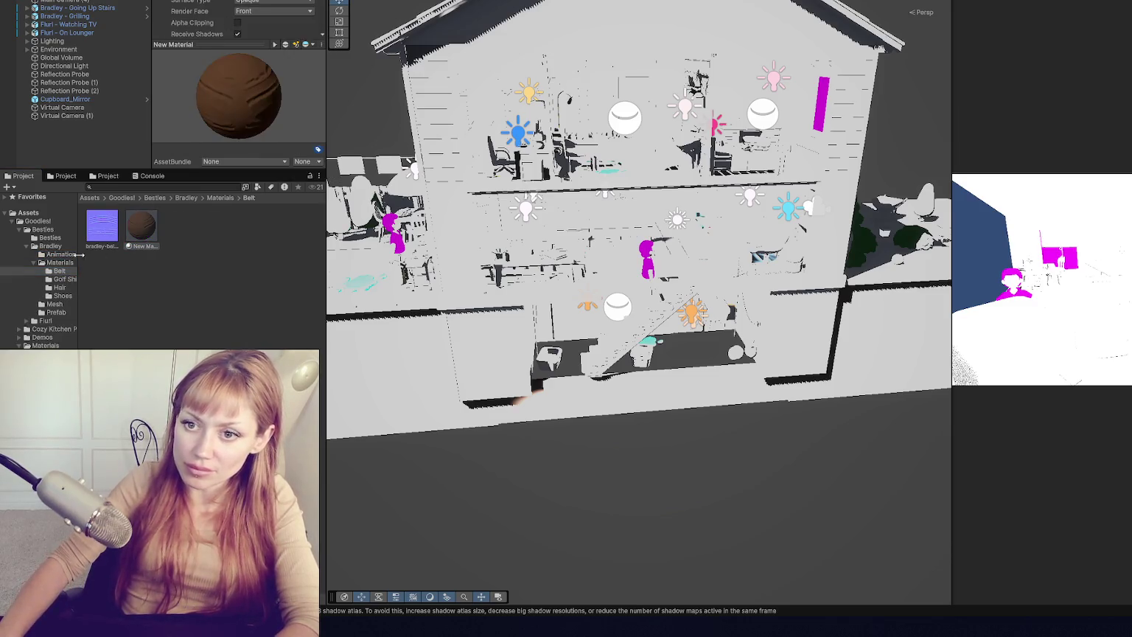
- Set Golf Shirt to Simple Lit and Hair Slick Back to a lit shader
{"action": "left_click", "coordinate": [132, 236]}
{"action": "left_click", "coordinate": [247, 15]}
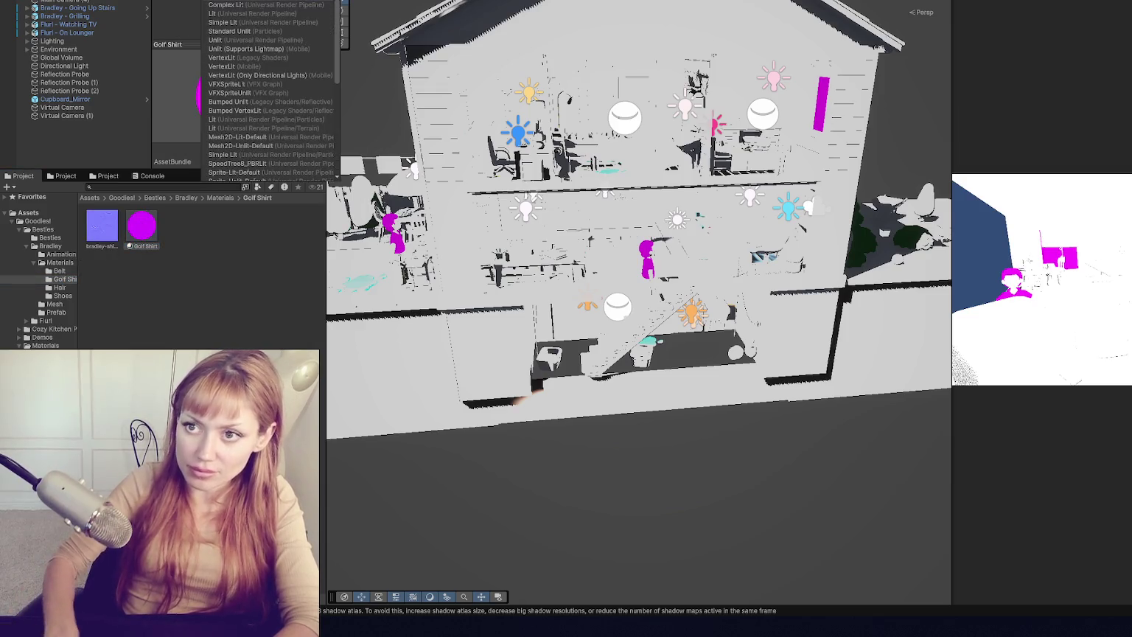
{"action": "left_click", "coordinate": [248, 23]}
{"action": "left_click", "coordinate": [58, 288]}
{"action": "left_click", "coordinate": [102, 225]}
{"action": "left_click", "coordinate": [247, 11]}
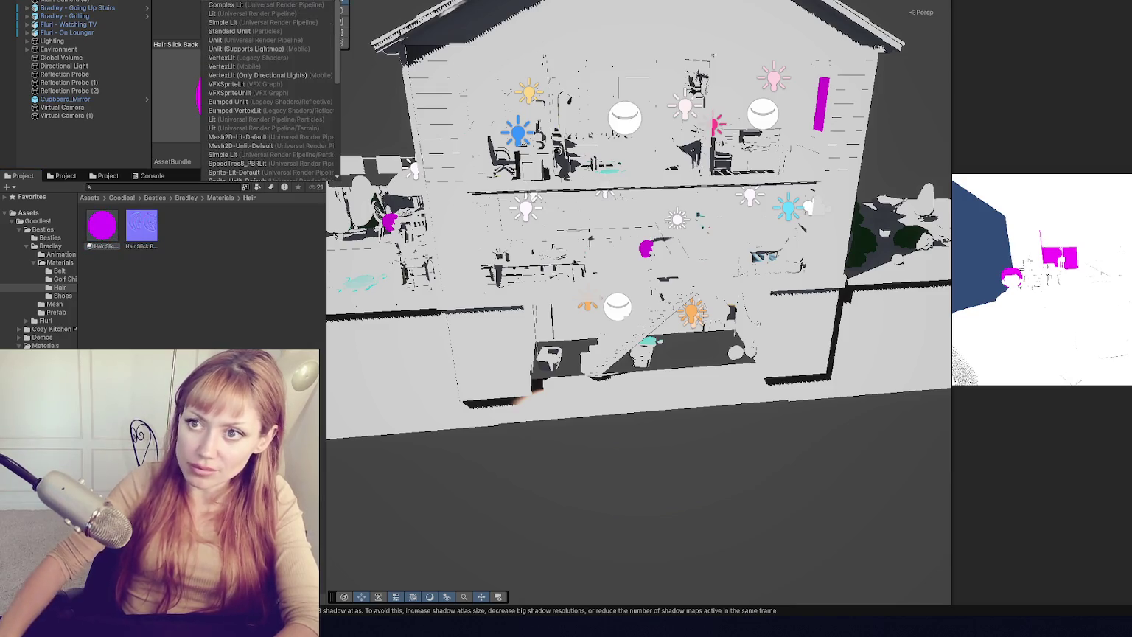
{"action": "left_click", "coordinate": [206, 43]}
- Switch the Shoes material to Lit and collapse Bradley's folders
{"action": "left_click", "coordinate": [60, 296]}
{"action": "left_click", "coordinate": [142, 226]}
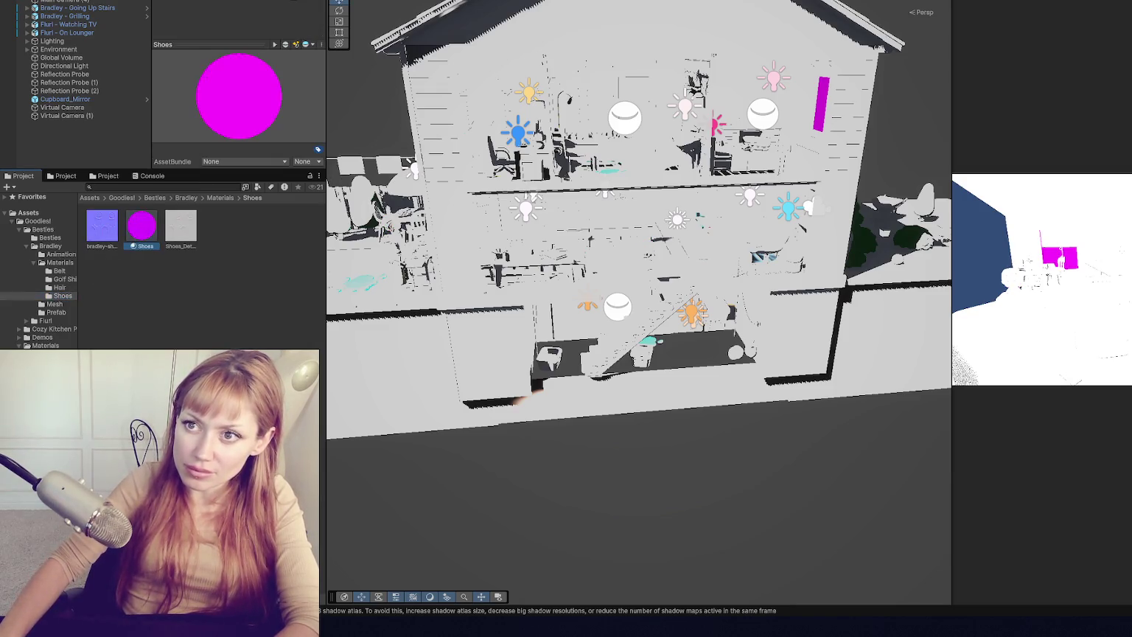
{"action": "left_click", "coordinate": [247, 11]}
{"action": "left_click", "coordinate": [232, 14]}
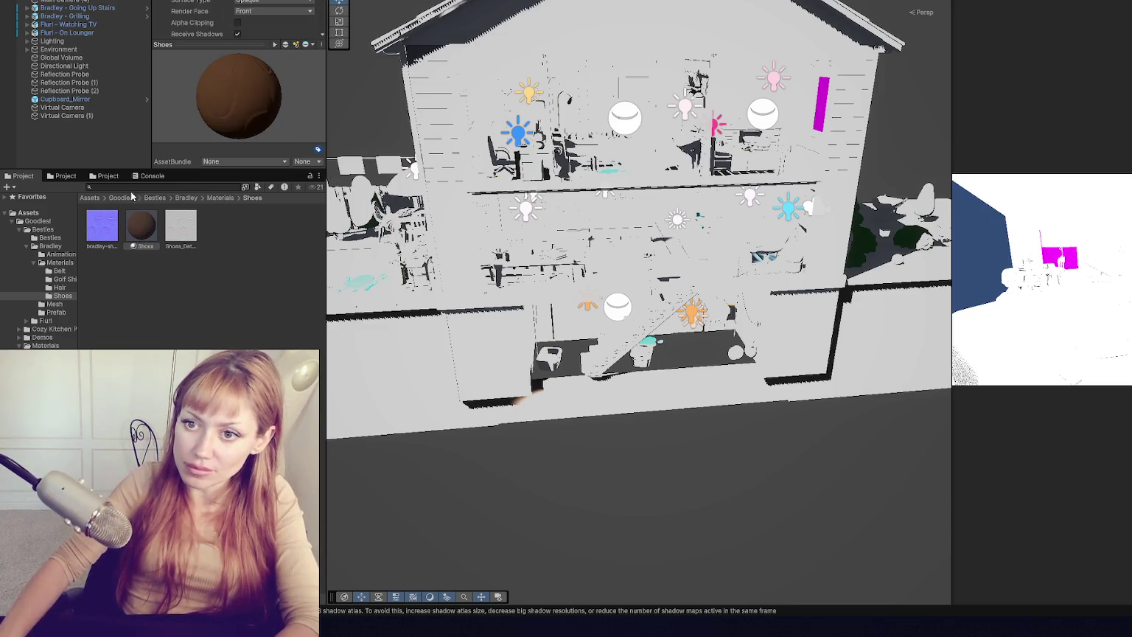
{"action": "left_click", "coordinate": [34, 263]}
{"action": "left_click", "coordinate": [27, 246]}
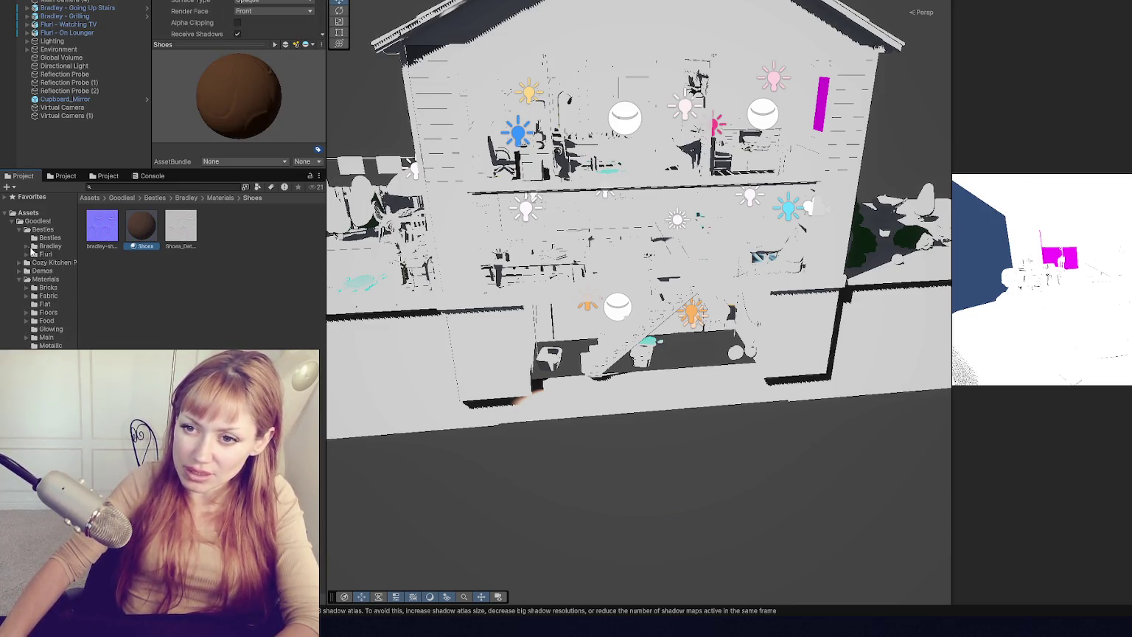
{"action": "left_click", "coordinate": [820, 111]}
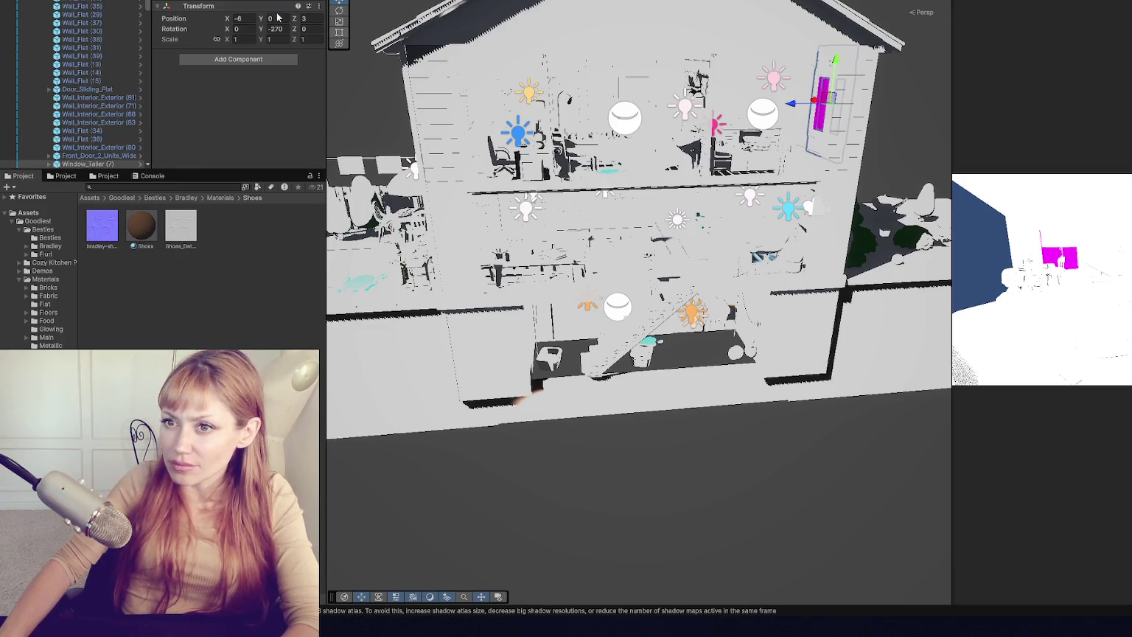
- Orbit around the house to locate the remaining magenta windows
{"action": "left_click", "coordinate": [540, 422]}
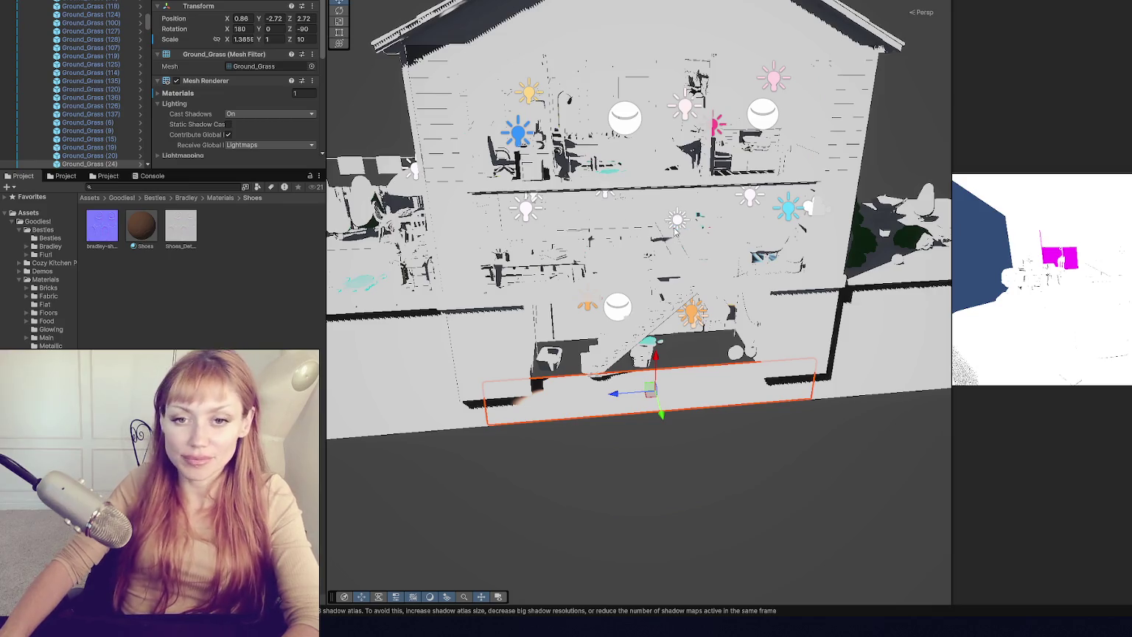
{"action": "scroll", "coordinate": [632, 233], "scroll_direction": "down", "scroll_amount": 3}
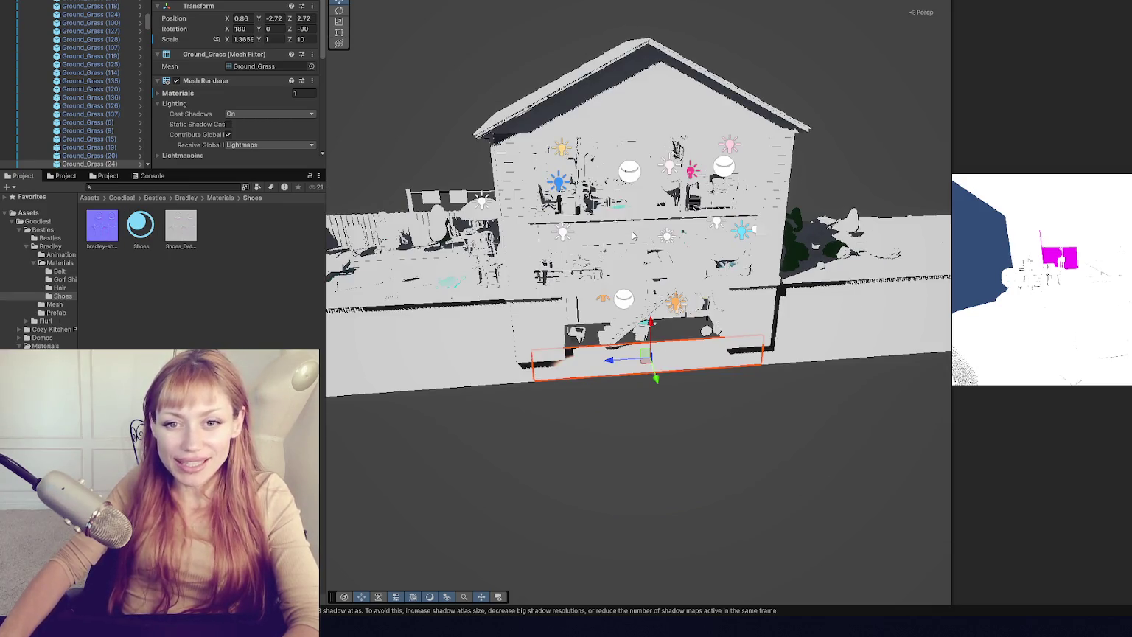
{"action": "scroll", "coordinate": [632, 236], "scroll_direction": "up", "scroll_amount": 5}
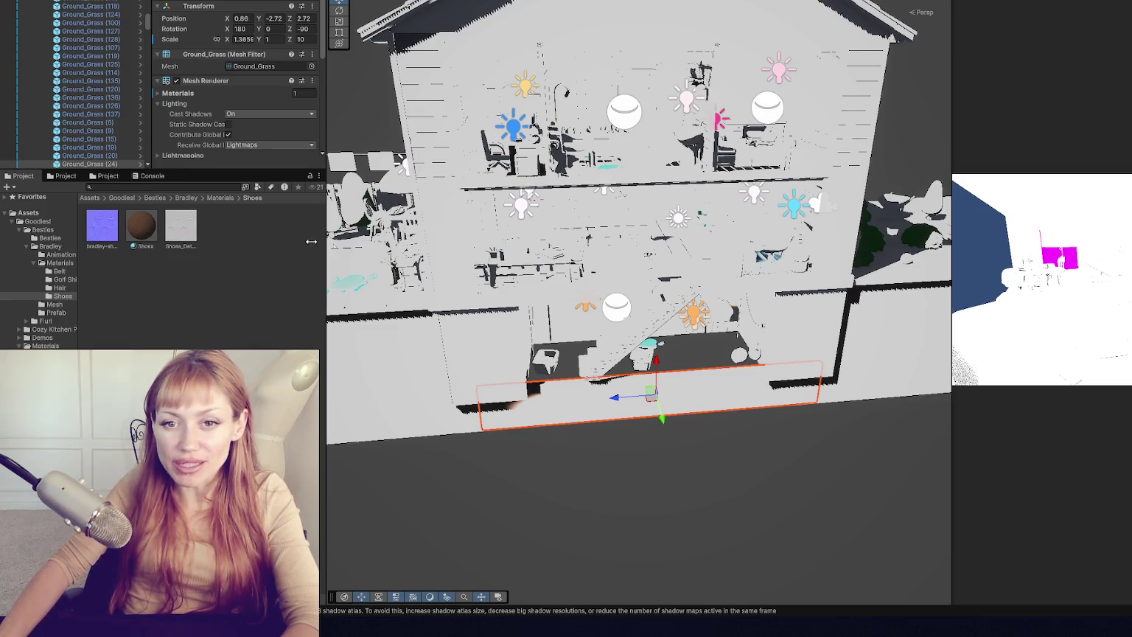
{"action": "scroll", "coordinate": [461, 213], "scroll_direction": "down", "scroll_amount": 5}
{"action": "left_click_drag", "start_coordinate": [461, 213], "coordinate": [627, 169]}
{"action": "scroll", "coordinate": [643, 161], "scroll_direction": "up", "scroll_amount": 5}
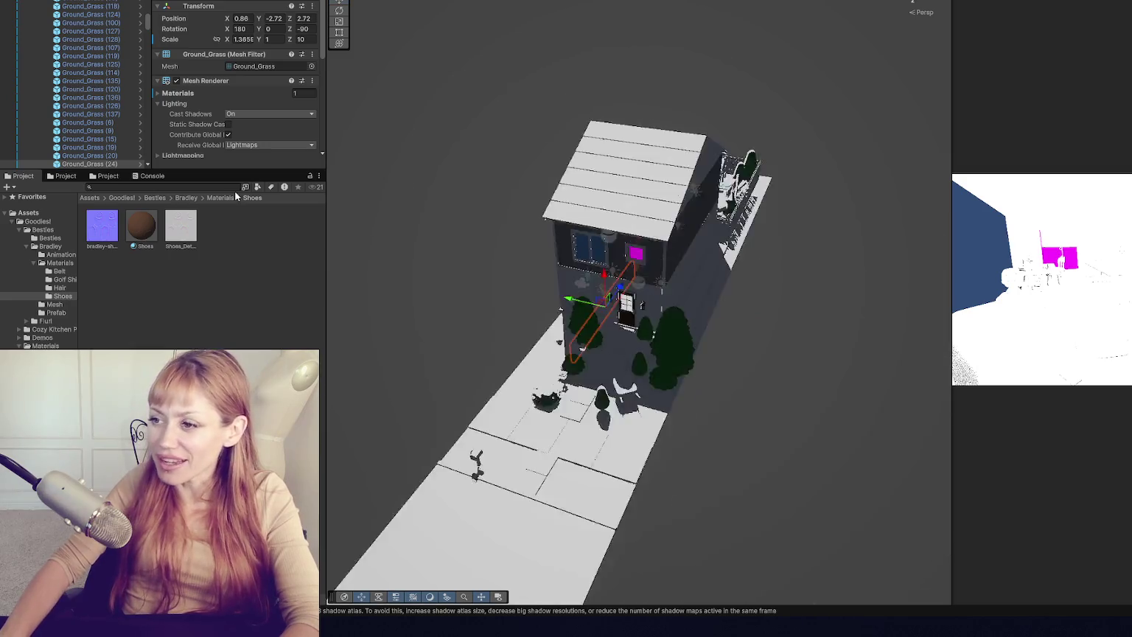
{"action": "left_click", "coordinate": [696, 120]}
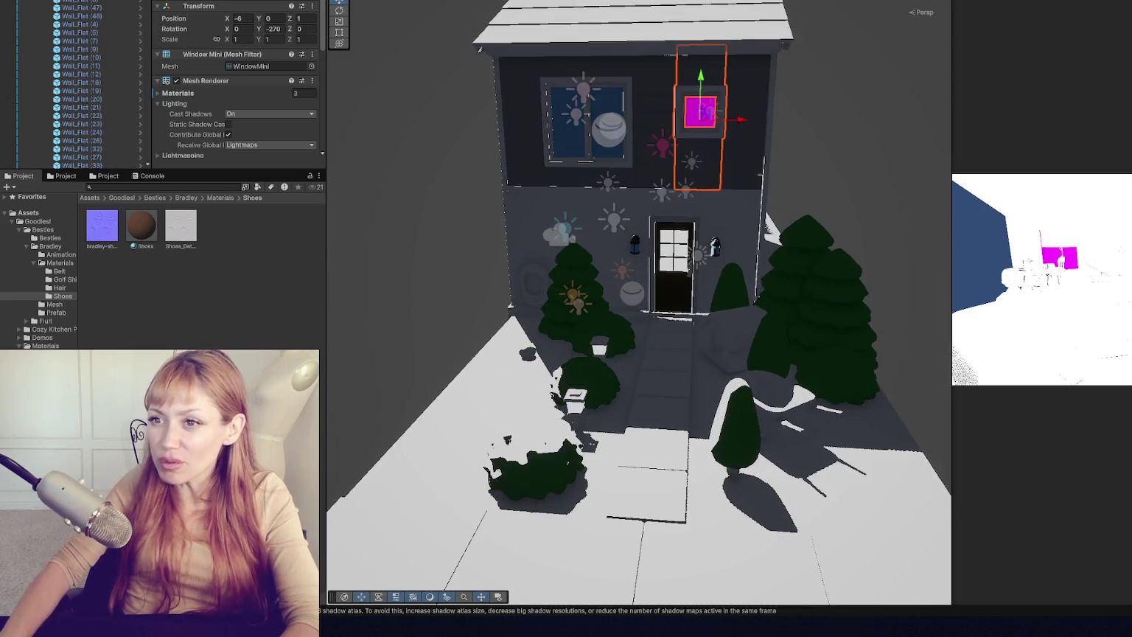
{"action": "left_click", "coordinate": [418, 207]}
{"action": "left_click_drag", "start_coordinate": [418, 208], "coordinate": [867, 202]}
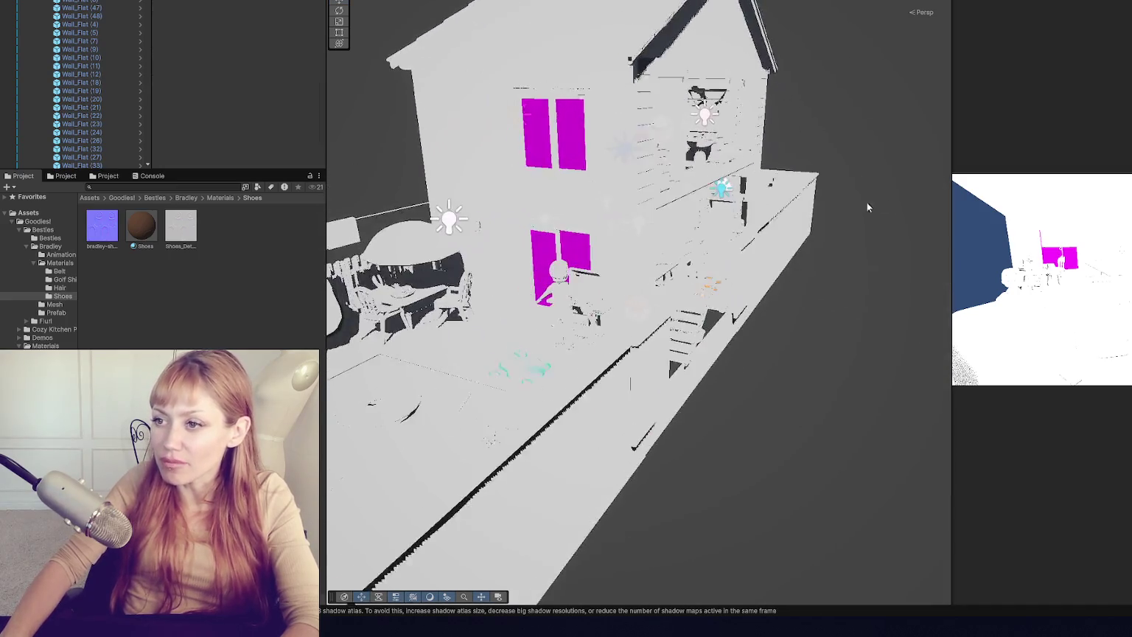
- Revert all prefab overrides on Window_Taller and Door_Sliding_Flat 1
{"action": "left_click", "coordinate": [565, 147]}
{"action": "left_click", "coordinate": [210, 3]}
{"action": "left_click", "coordinate": [244, 95]}
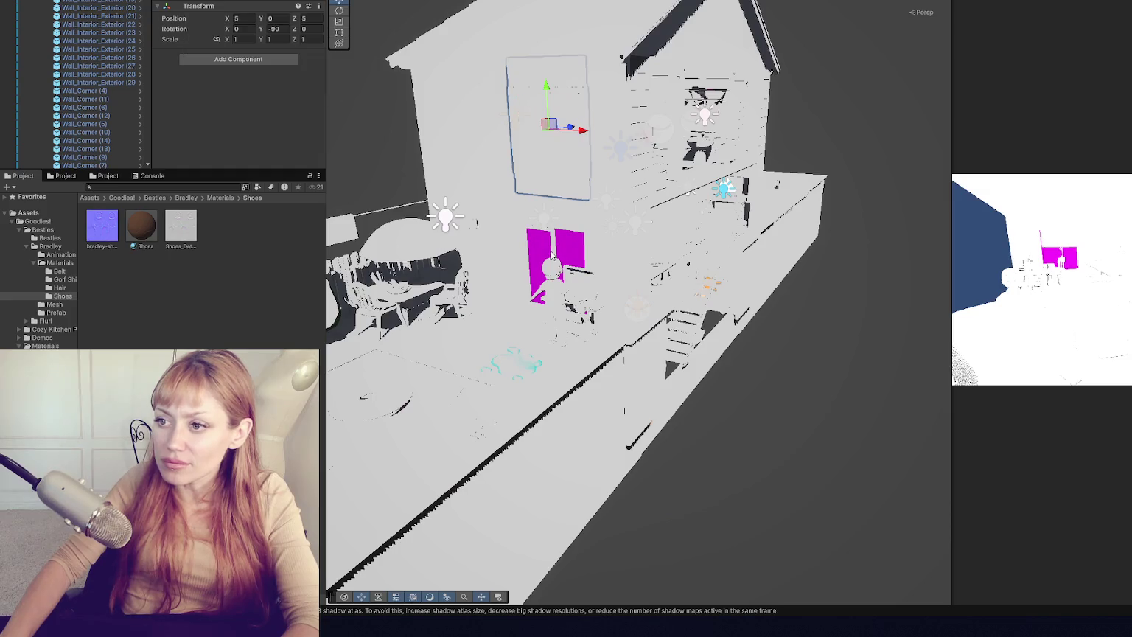
{"action": "left_click", "coordinate": [557, 255]}
{"action": "left_click", "coordinate": [210, 3]}
{"action": "left_click", "coordinate": [244, 104]}
{"action": "mouse_move", "coordinate": [354, 107]}
{"action": "left_mouse_down"}
{"action": "mouse_move", "coordinate": [14, 112]}
{"action": "mouse_move", "coordinate": [1130, 110]}
{"action": "mouse_move", "coordinate": [310, 105]}
{"action": "left_mouse_up"}
{"action": "scroll", "coordinate": [28, 63], "scroll_direction": "up", "scroll_amount": 5}
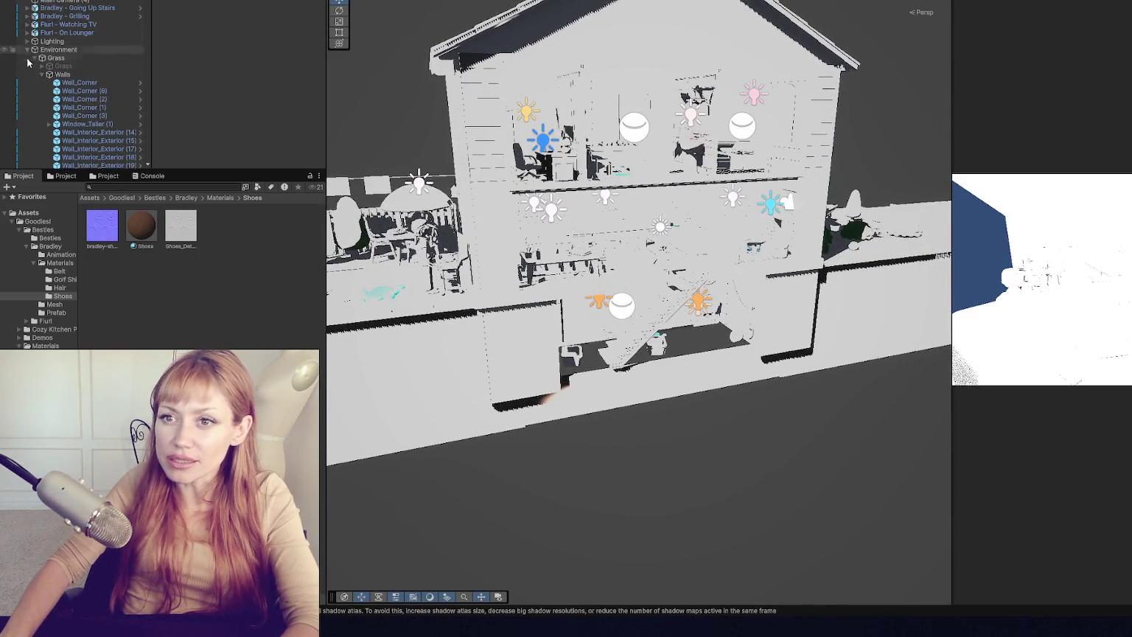
- Deactivate the Lighting group in the Hierarchy
{"action": "left_click", "coordinate": [27, 49]}
{"action": "left_click", "coordinate": [51, 41]}
{"action": "key", "text": "alt+shift+a"}
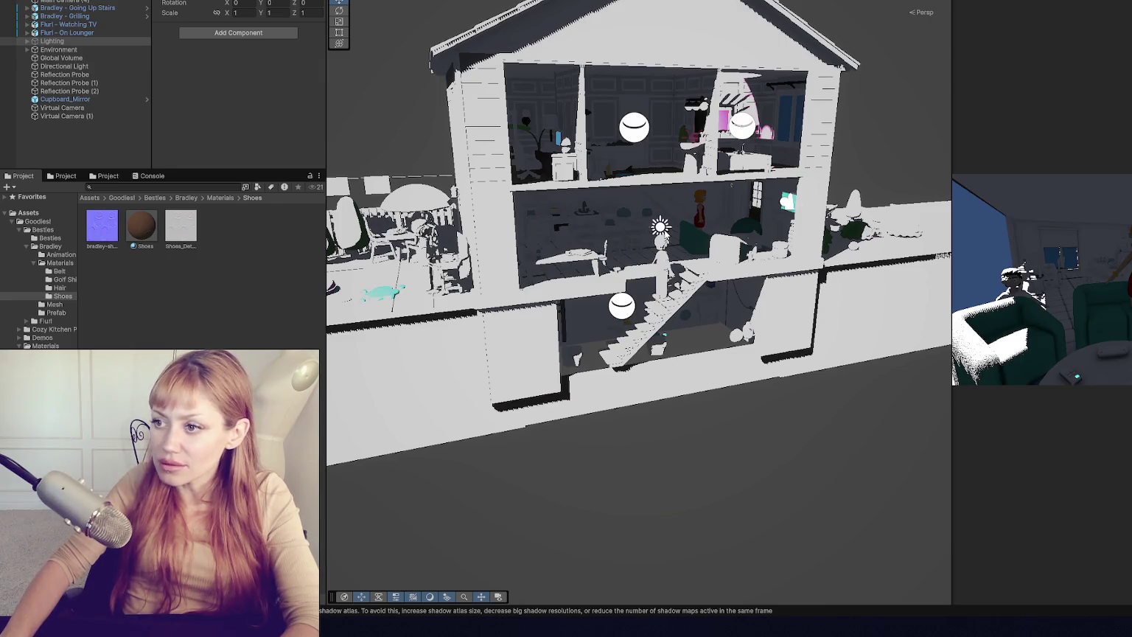
{"action": "left_click", "coordinate": [64, 67]}
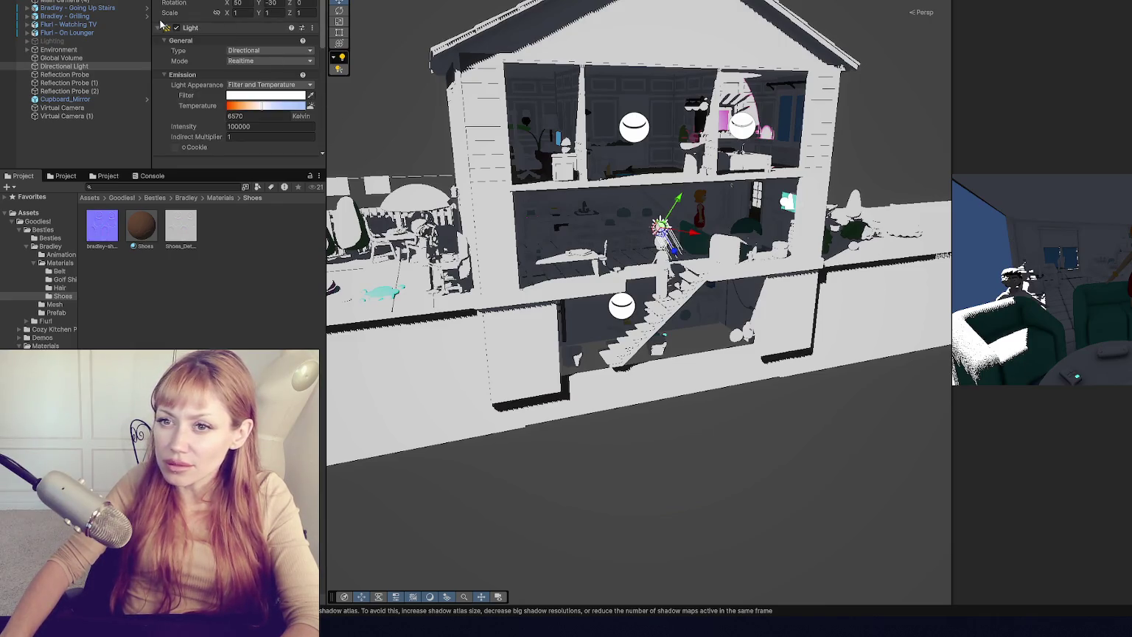
- Delete Virtual Camera and Virtual Camera (1), then show Bradley's Mesh folder
{"action": "left_click", "coordinate": [107, 108]}
{"action": "left_click", "coordinate": [107, 117], "text": "shift"}
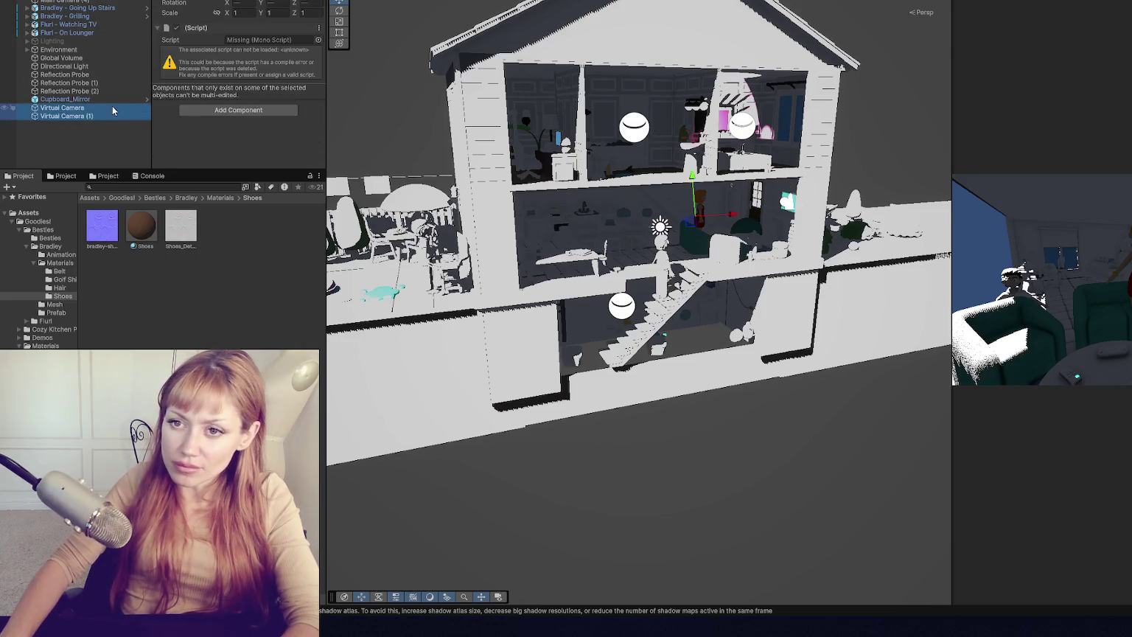
{"action": "key", "text": "Delete"}
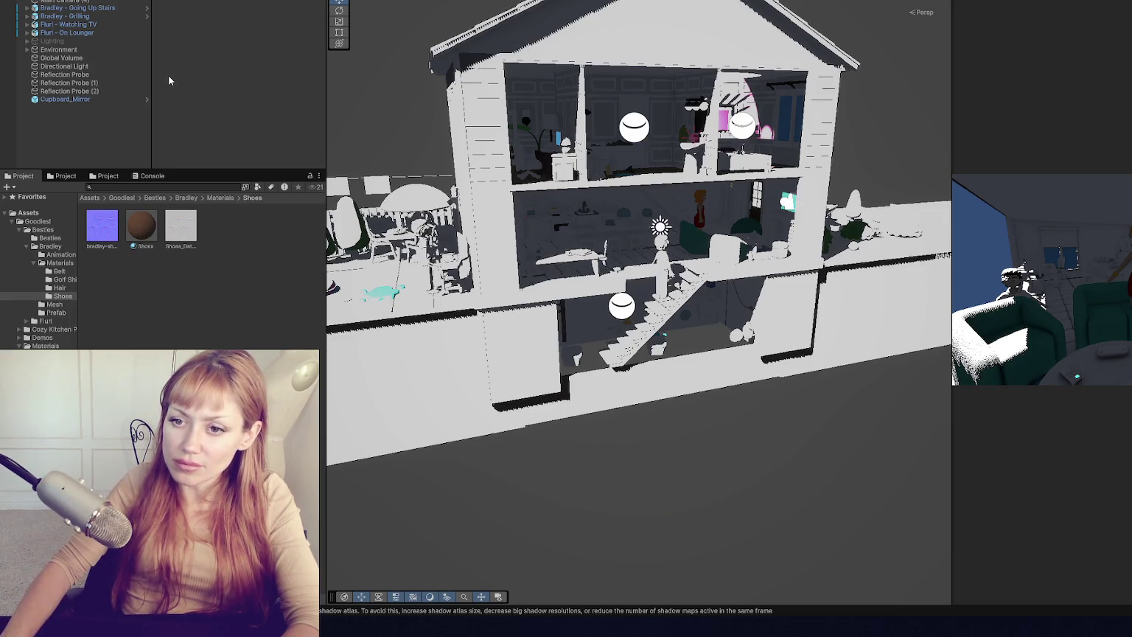
{"action": "left_click", "coordinate": [55, 305]}
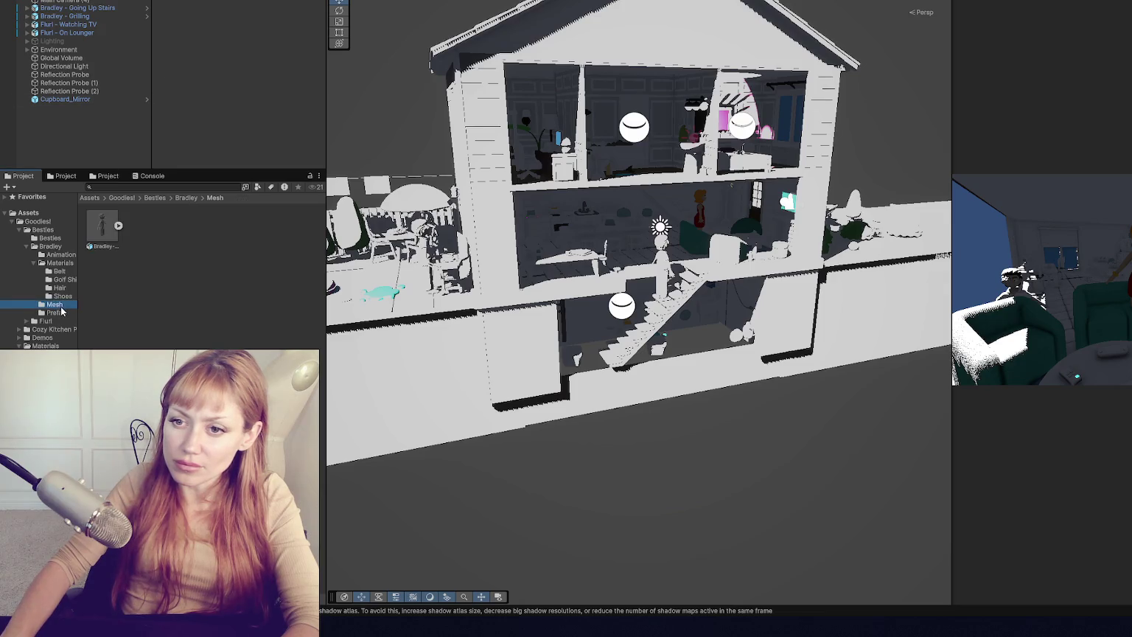
- Browse to Demos > Cozy Bathroom Pack > Demos and open the Demo 2 scene
{"action": "left_click", "coordinate": [19, 230]}
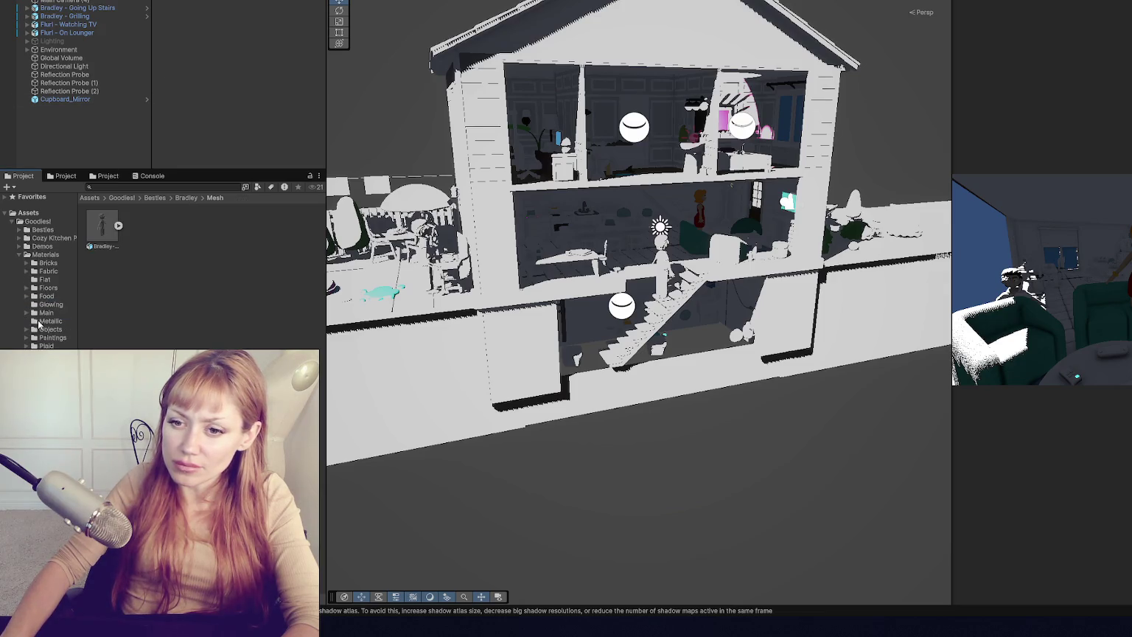
{"action": "left_click", "coordinate": [19, 255]}
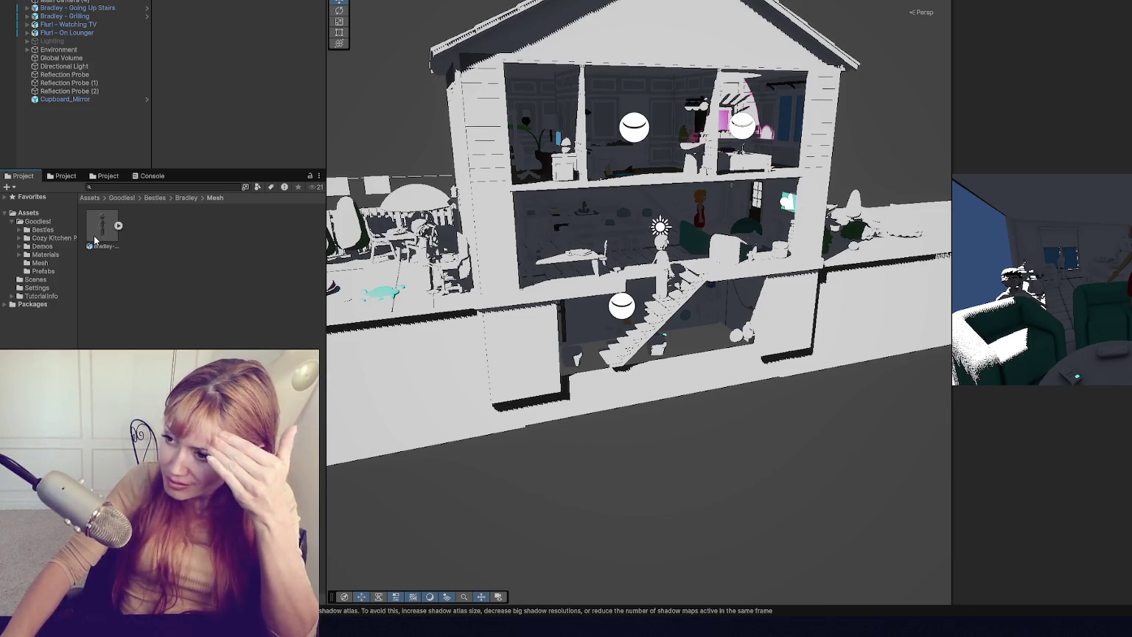
{"action": "left_click", "coordinate": [29, 255]}
{"action": "left_click", "coordinate": [18, 247]}
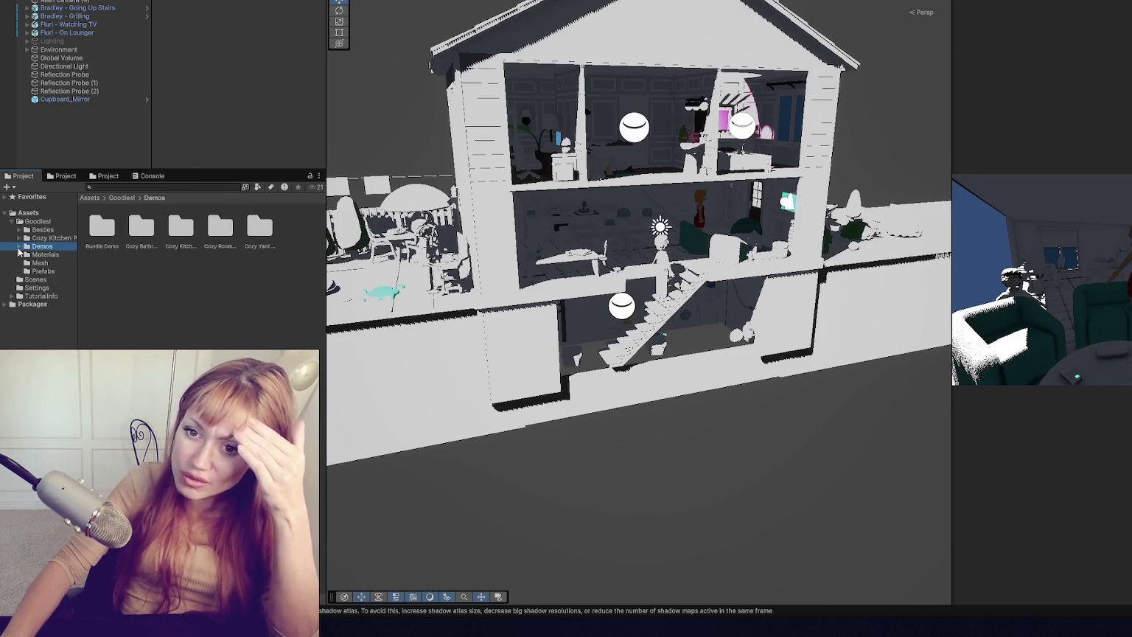
{"action": "left_click", "coordinate": [19, 248]}
{"action": "left_click", "coordinate": [52, 264]}
{"action": "left_click", "coordinate": [28, 263]}
{"action": "left_click", "coordinate": [57, 272]}
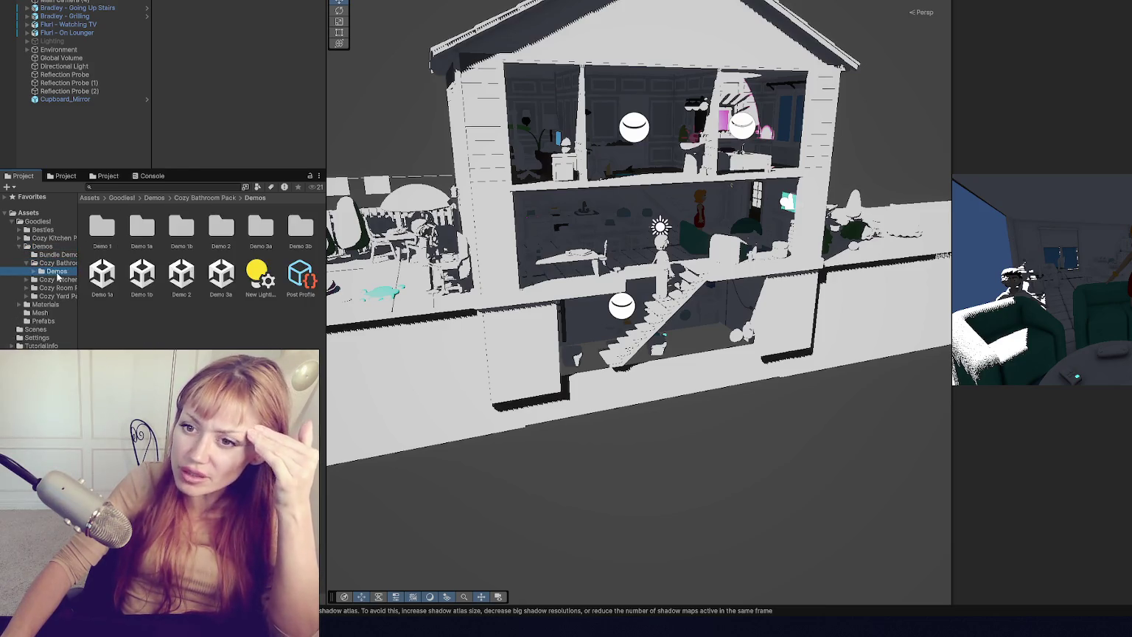
{"action": "double_click", "coordinate": [181, 275]}
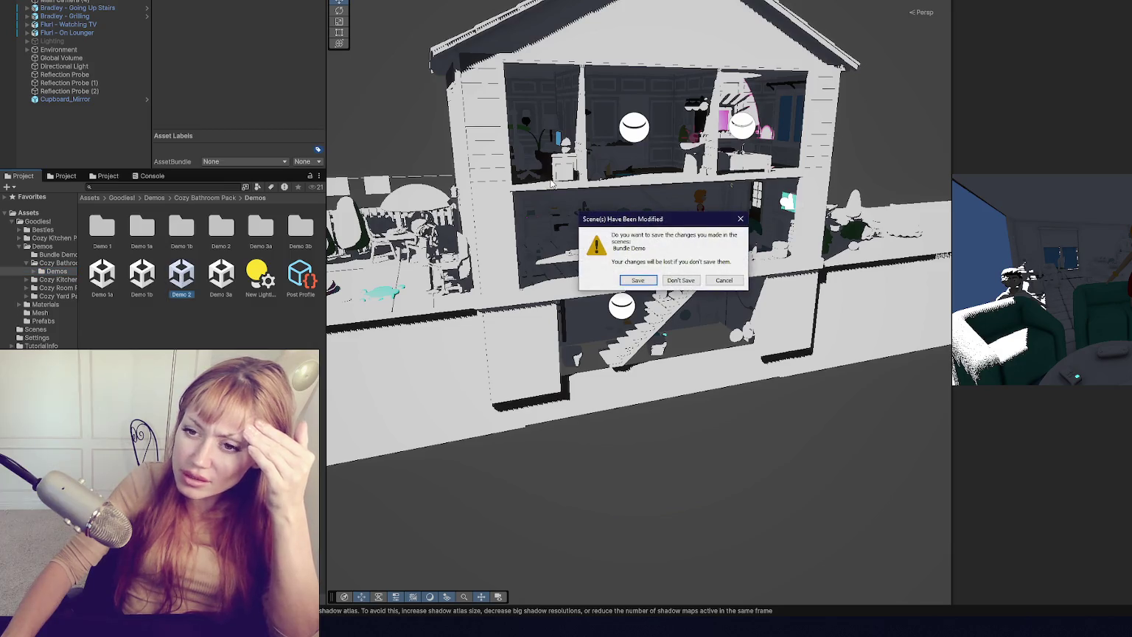
- Choose Don't Save to load Demo 2, then collapse the Cozy Bathroom Pack folder
{"action": "left_click", "coordinate": [667, 283]}
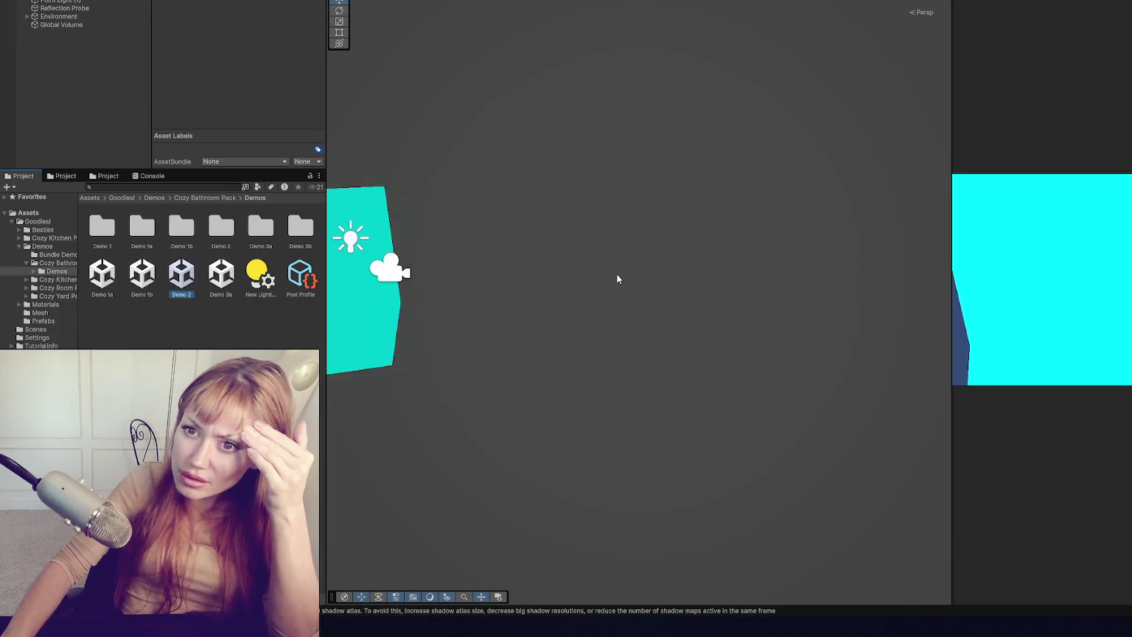
{"action": "scroll", "coordinate": [627, 203], "scroll_direction": "down", "scroll_amount": 3}
{"action": "scroll", "coordinate": [627, 201], "scroll_direction": "up", "scroll_amount": 4}
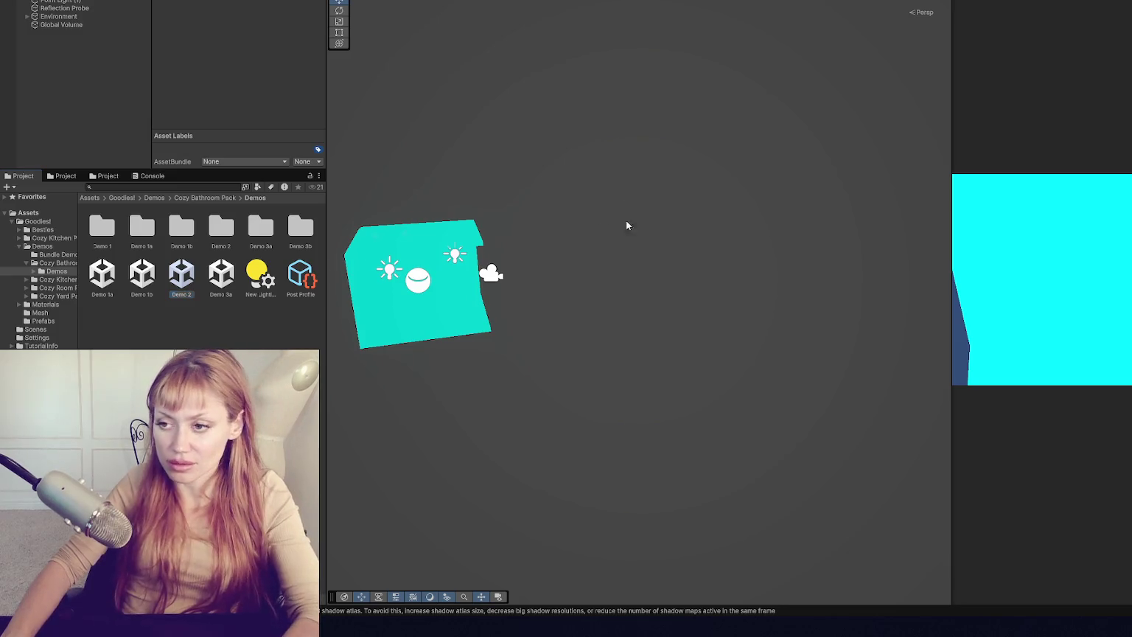
{"action": "scroll", "coordinate": [103, 51], "scroll_direction": "down", "scroll_amount": 3}
{"action": "scroll", "coordinate": [103, 66], "scroll_direction": "down", "scroll_amount": 1}
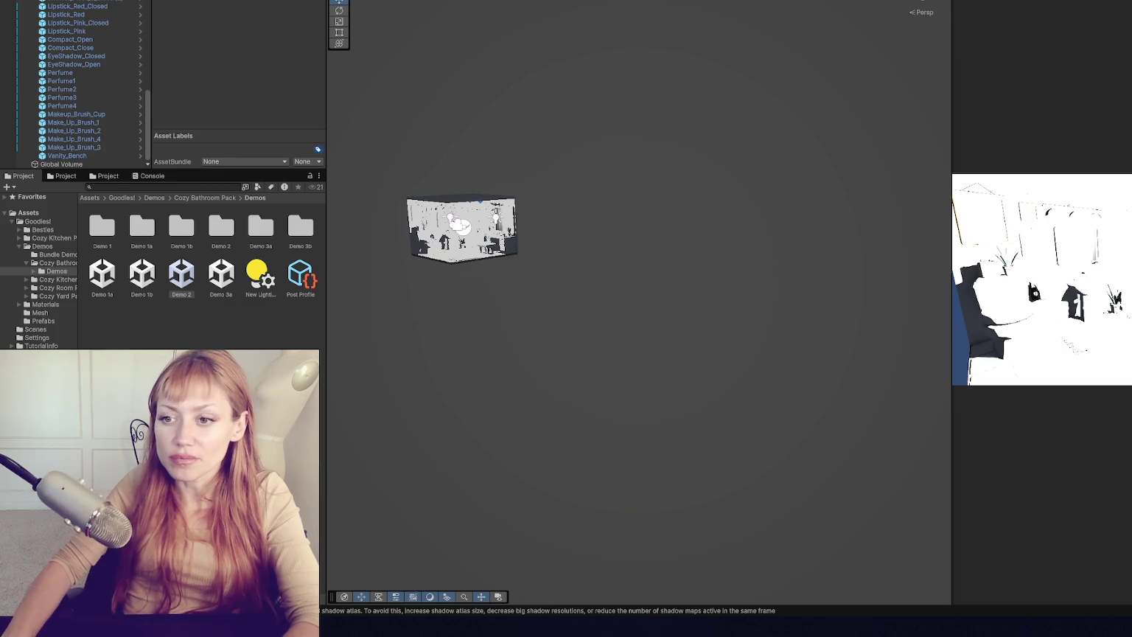
{"action": "left_click", "coordinate": [27, 264]}
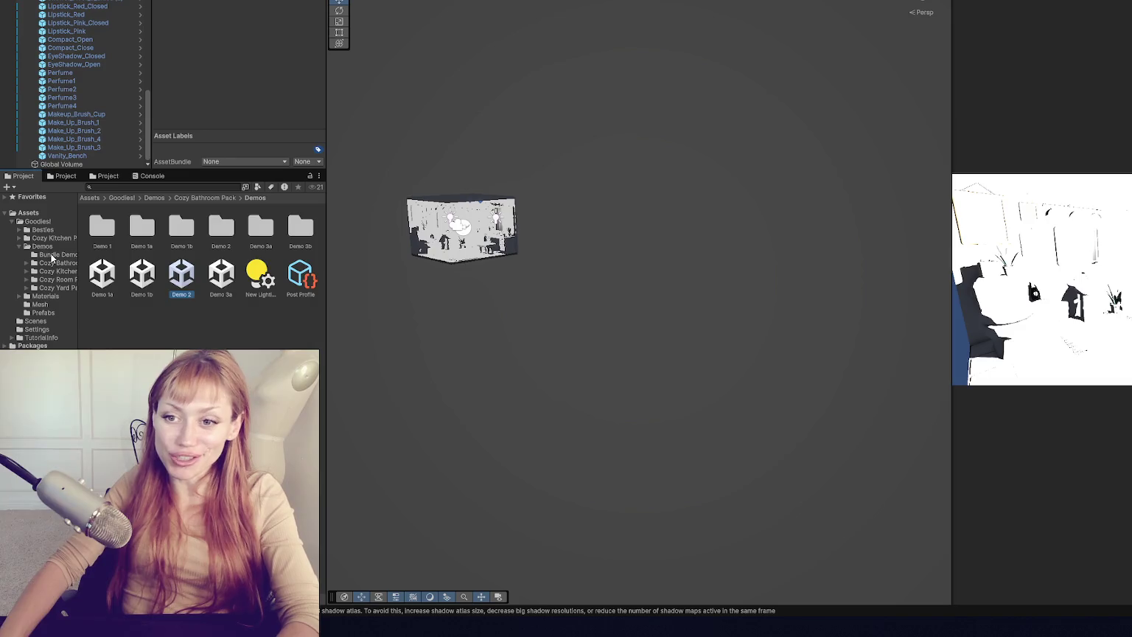
- Browse the Bundle Demo, Materials and Mesh folders in the Project window
{"action": "left_click", "coordinate": [52, 256]}
{"action": "left_click", "coordinate": [53, 249]}
{"action": "left_click", "coordinate": [18, 246]}
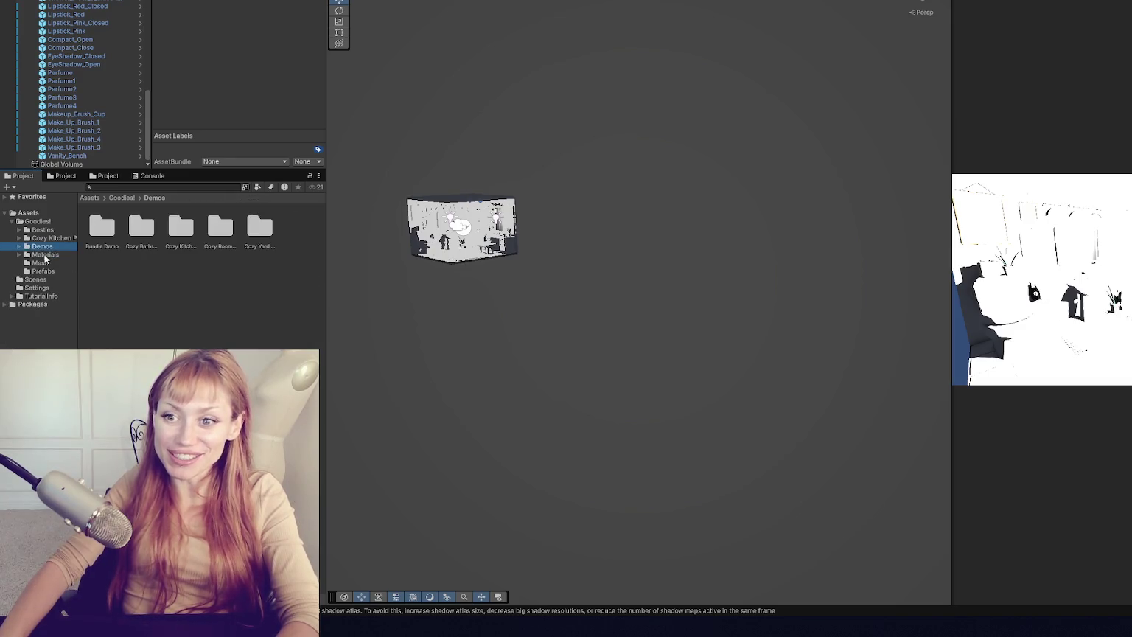
{"action": "left_click", "coordinate": [45, 254]}
{"action": "left_click", "coordinate": [40, 263]}
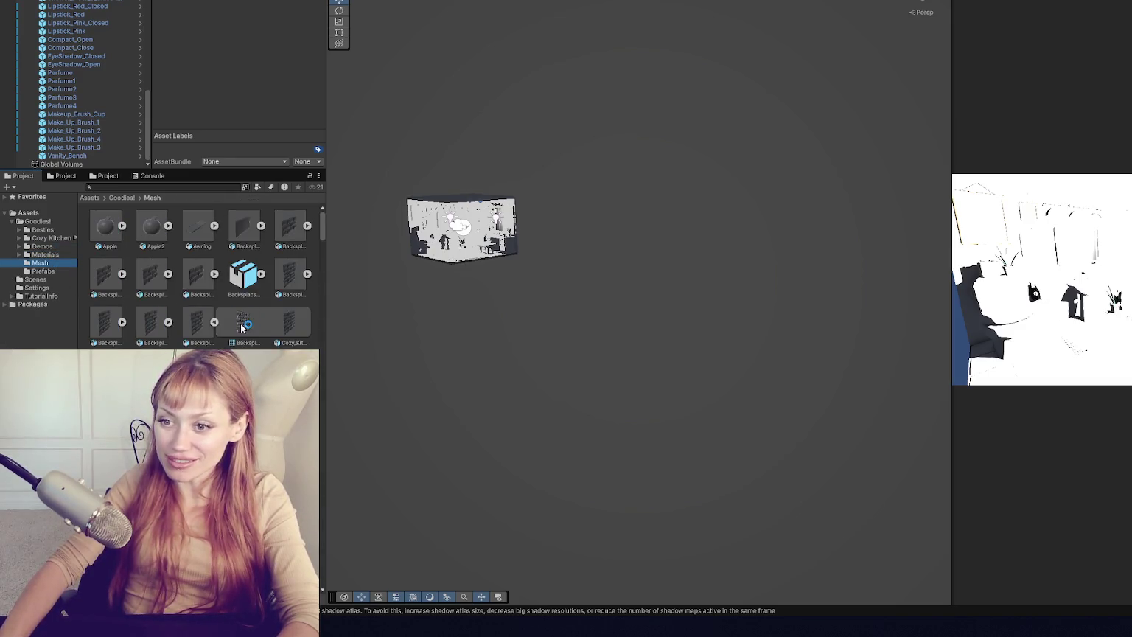
{"action": "scroll", "coordinate": [258, 295], "scroll_direction": "down", "scroll_amount": 5}
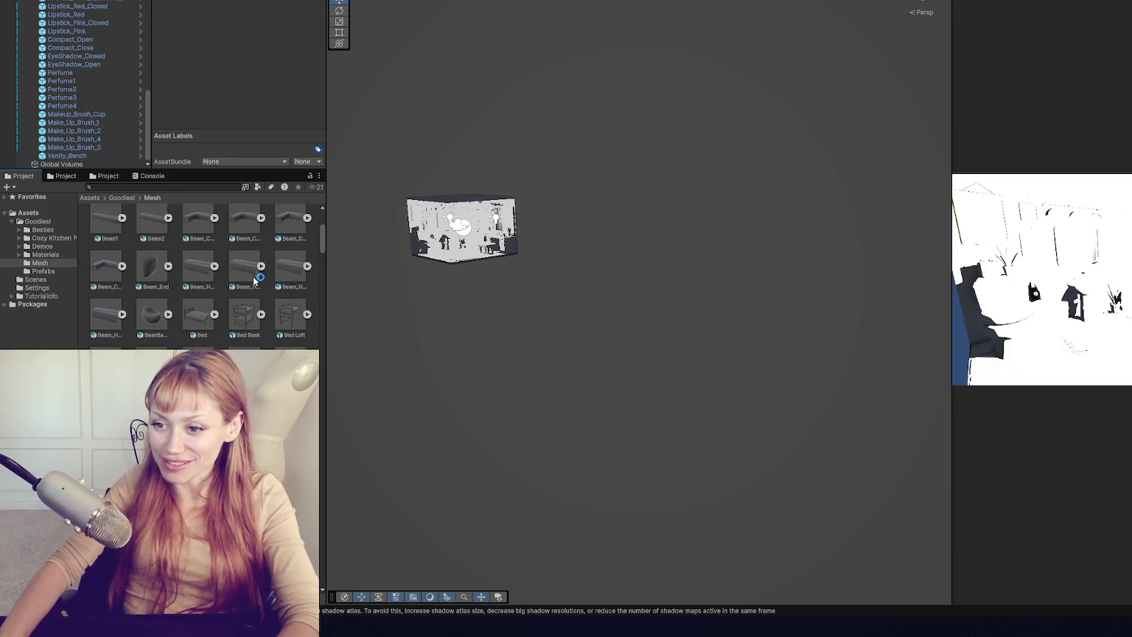
{"action": "scroll", "coordinate": [282, 306], "scroll_direction": "down", "scroll_amount": 10}
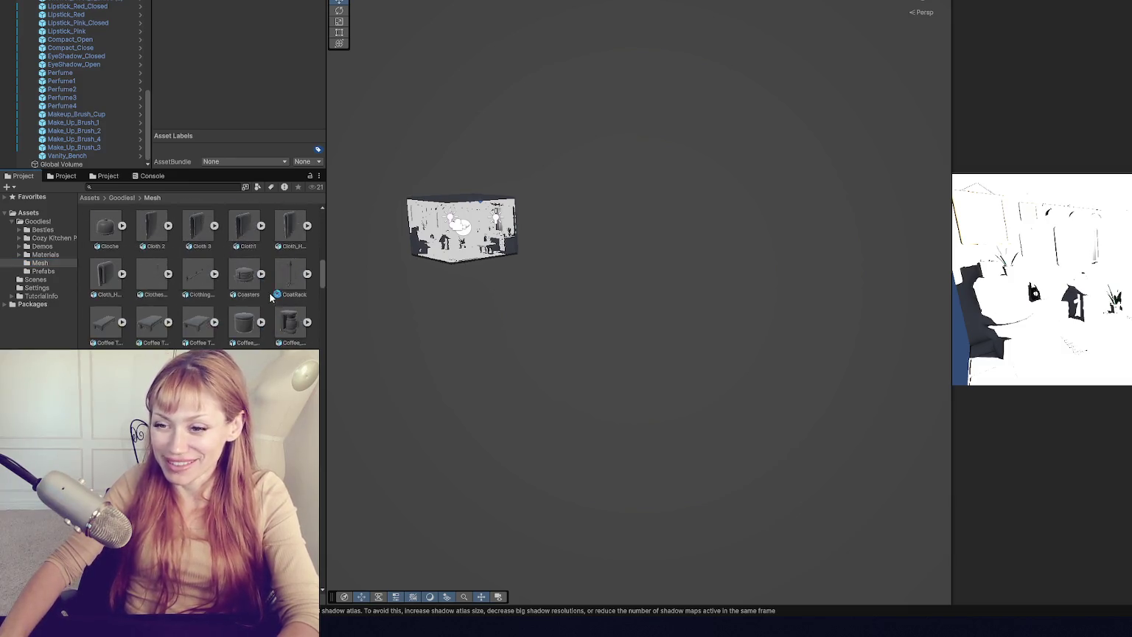
{"action": "left_click_drag", "start_coordinate": [322, 308], "coordinate": [318, 211]}
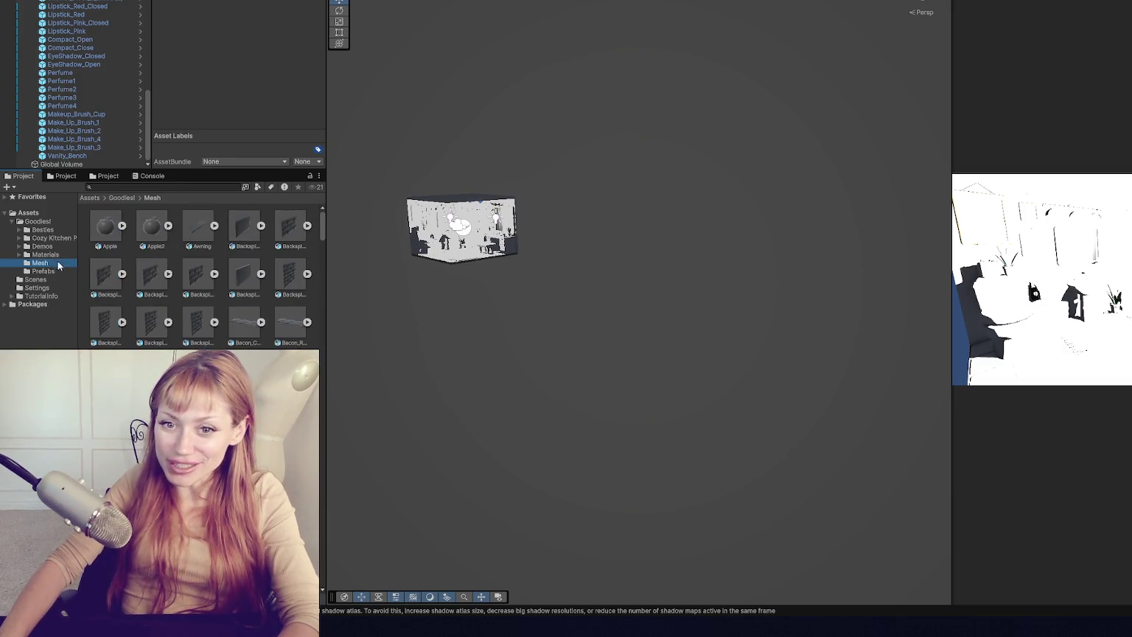
- Look through Materials, Prefabs, Scenes and Besties, ending in the Goodies! folder
{"action": "left_click", "coordinate": [46, 254]}
{"action": "mouse_move", "coordinate": [415, 265]}
{"action": "left_mouse_down"}
{"action": "mouse_move", "coordinate": [440, 235]}
{"action": "mouse_move", "coordinate": [733, 391]}
{"action": "left_mouse_up"}
{"action": "scroll", "coordinate": [733, 391], "scroll_direction": "up", "scroll_amount": 5}
{"action": "scroll", "coordinate": [580, 311], "scroll_direction": "up", "scroll_amount": 5}
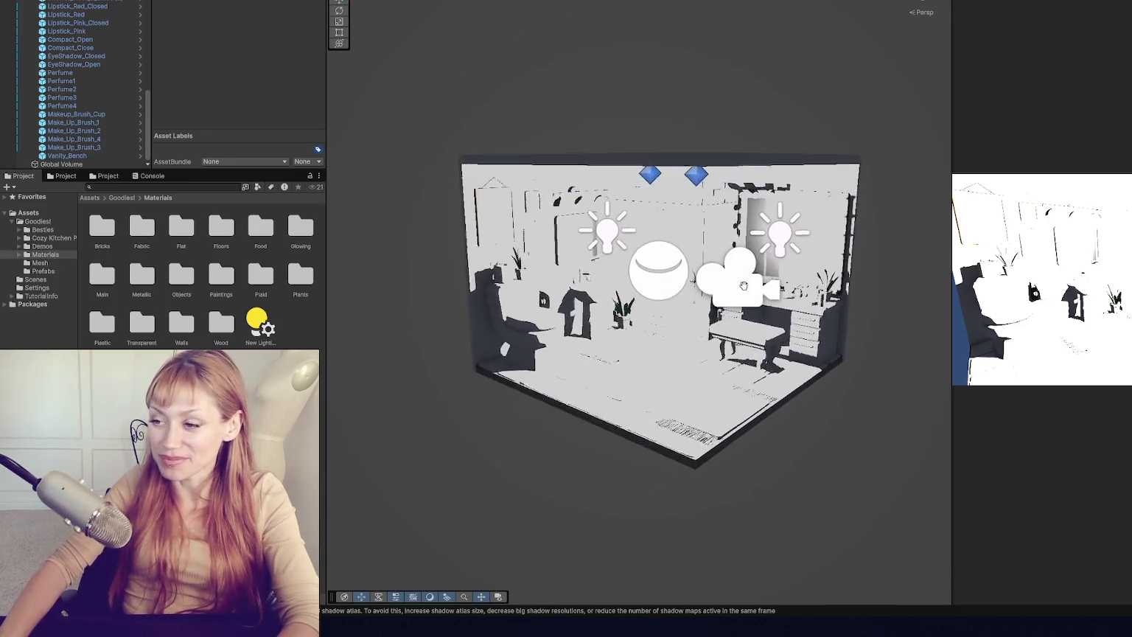
{"action": "left_click", "coordinate": [42, 271]}
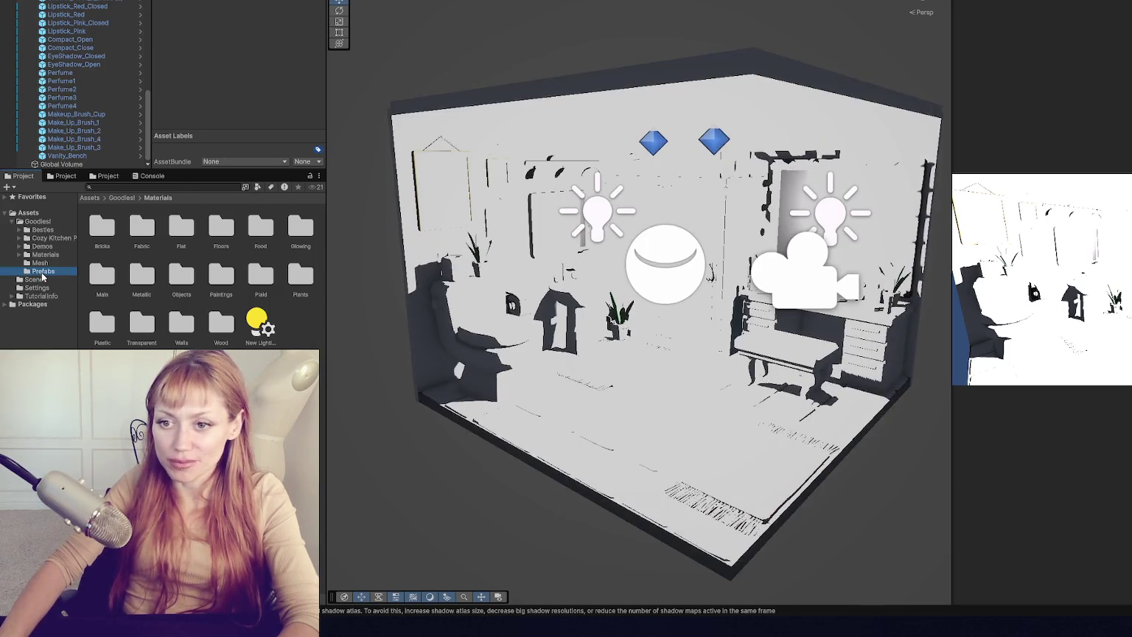
{"action": "left_click", "coordinate": [47, 254]}
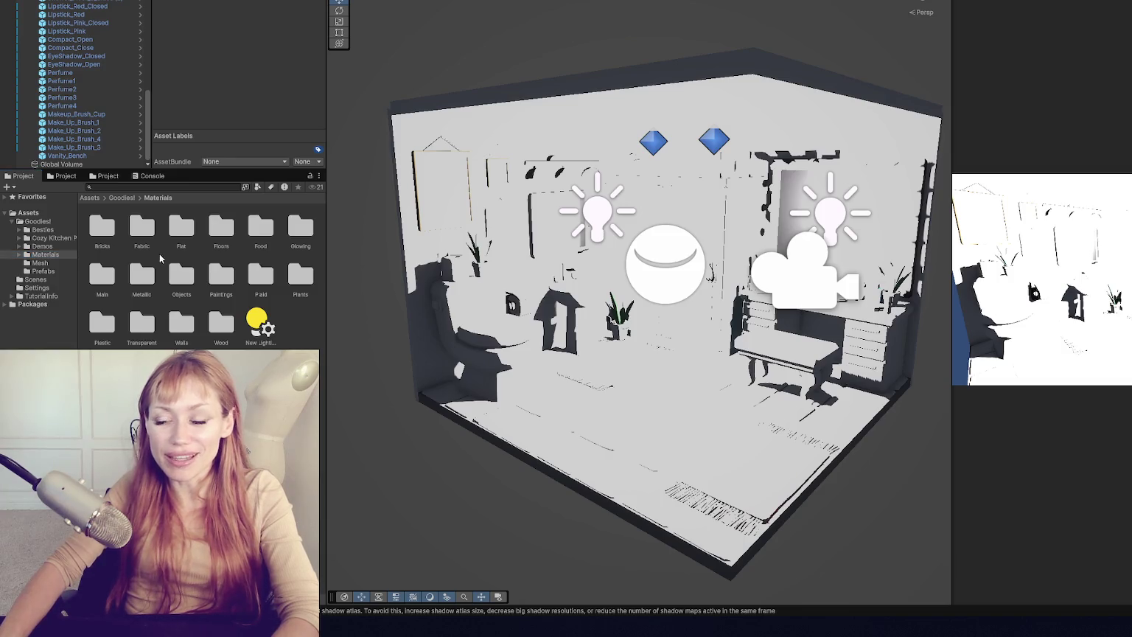
{"action": "left_click", "coordinate": [55, 279]}
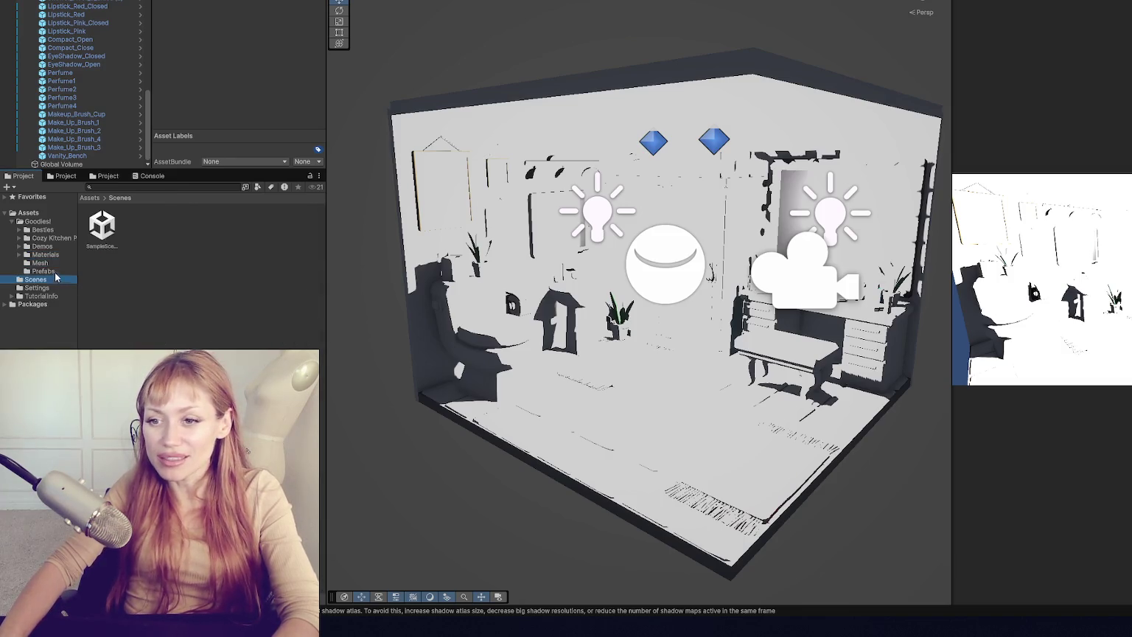
{"action": "left_click", "coordinate": [42, 246]}
{"action": "left_click", "coordinate": [42, 229]}
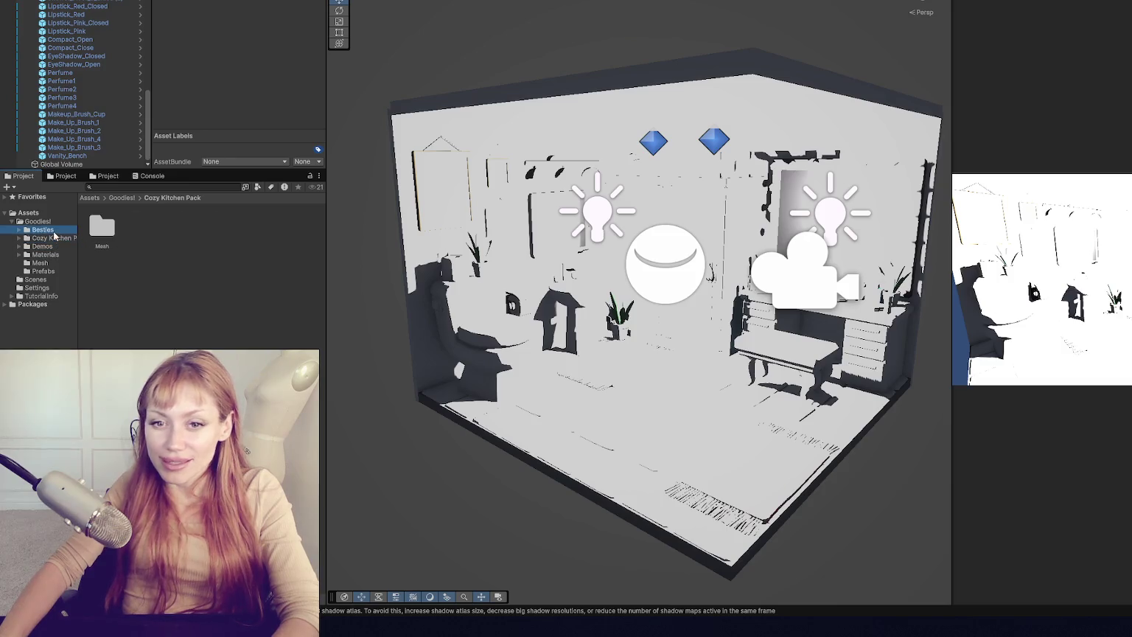
{"action": "left_click_drag", "start_coordinate": [502, 235], "coordinate": [620, 224]}
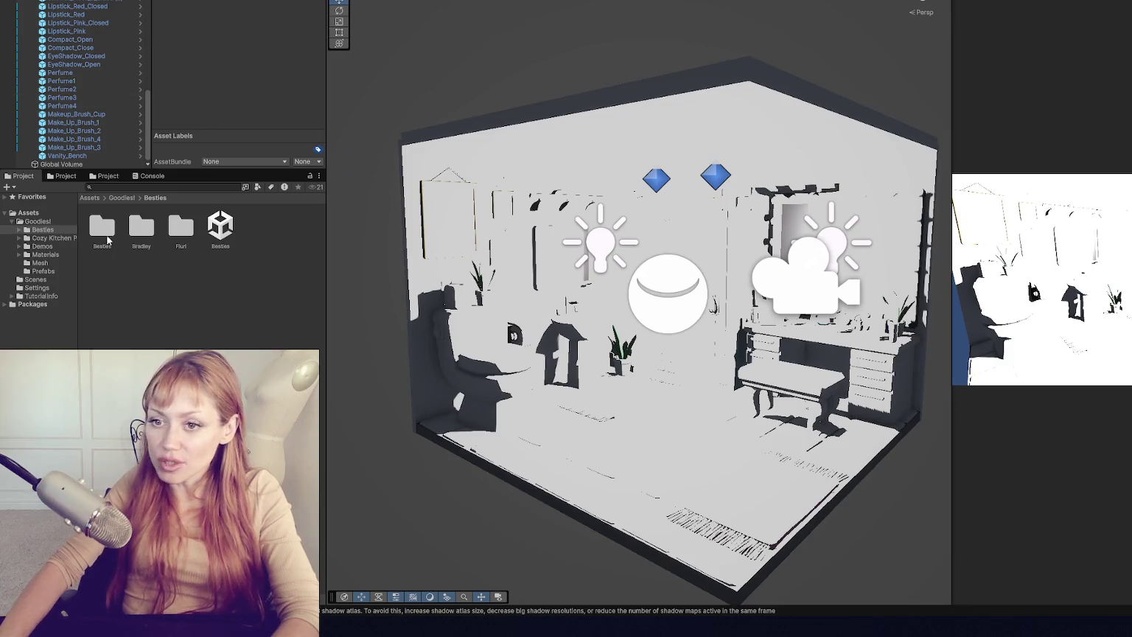
{"action": "left_click", "coordinate": [64, 247]}
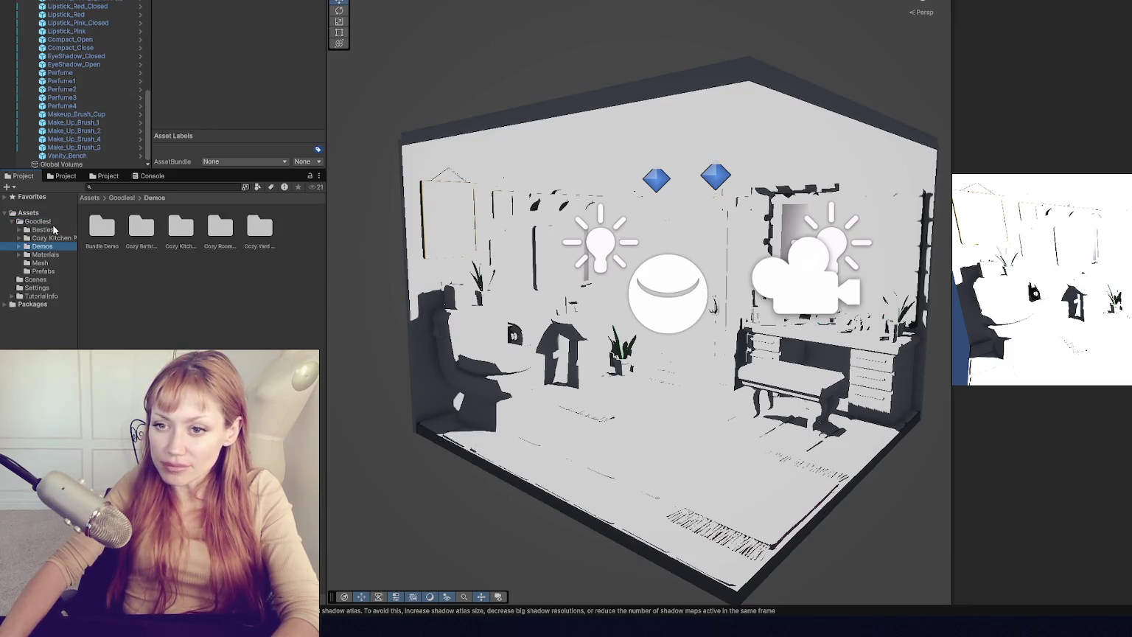
{"action": "left_click", "coordinate": [53, 224]}
- Open the Bundle Demo scene, frame the Global Volume and switch off the Directional Light
{"action": "double_click", "coordinate": [103, 274]}
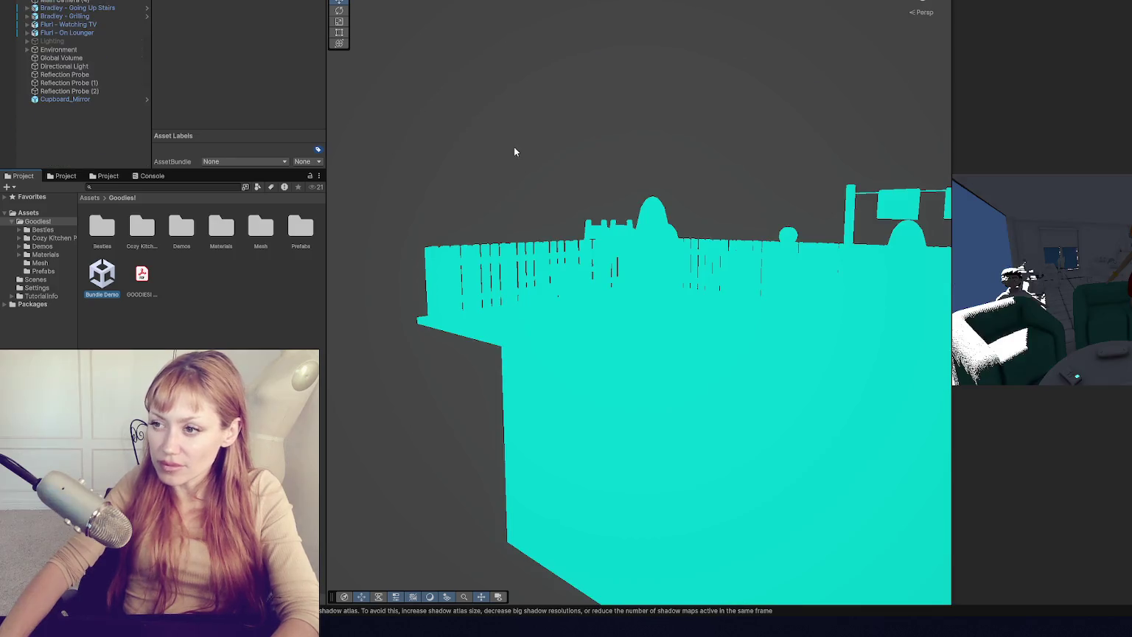
{"action": "left_click", "coordinate": [70, 57]}
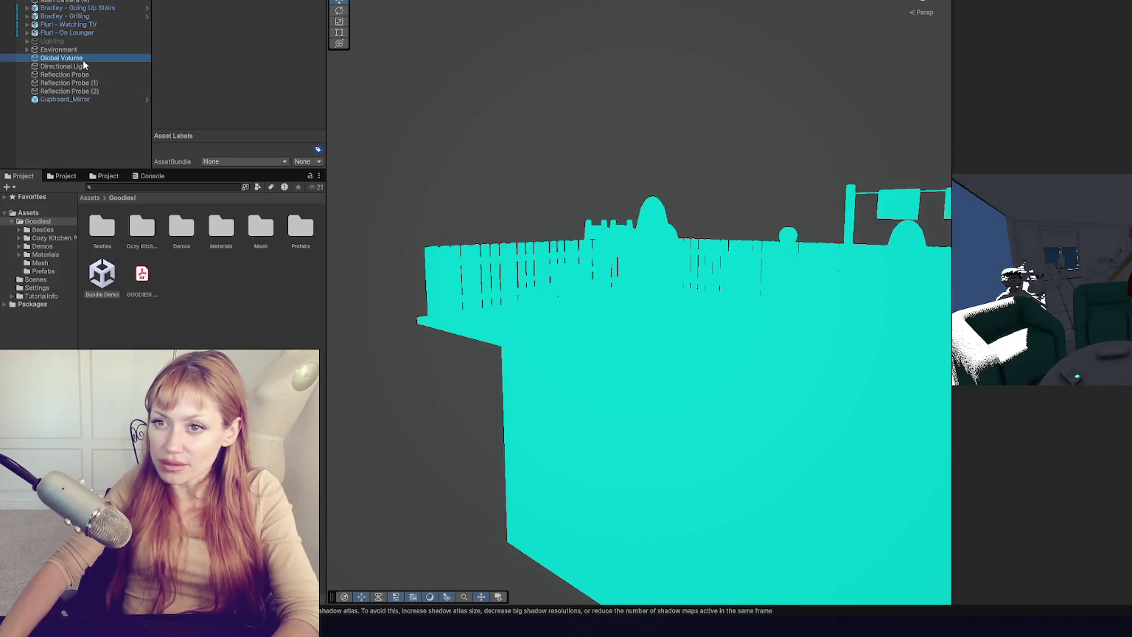
{"action": "key", "text": "f"}
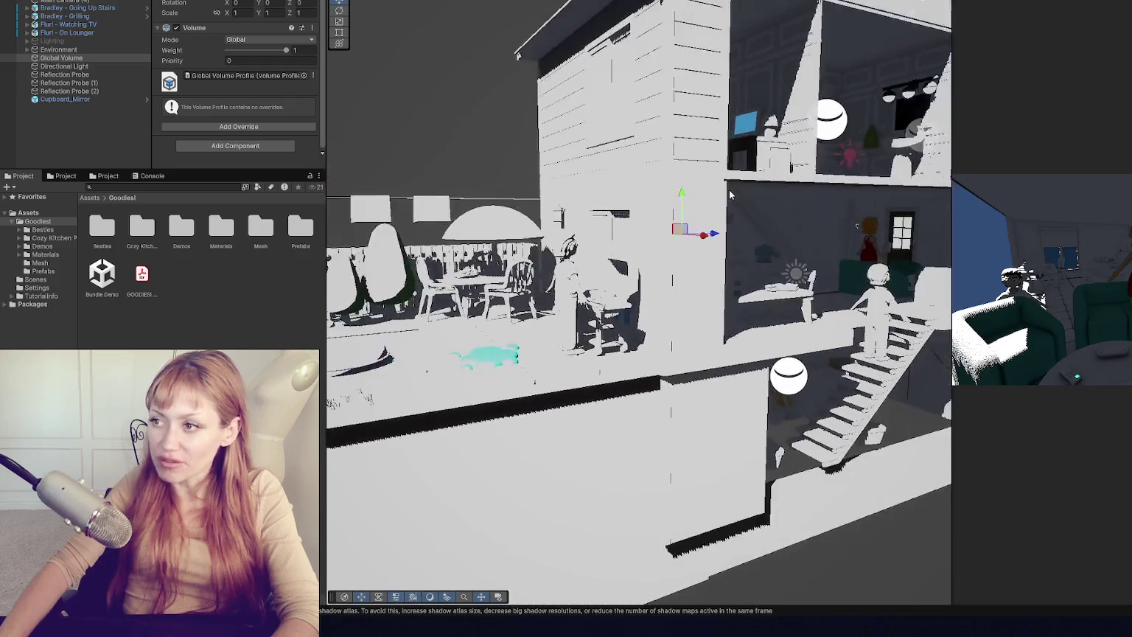
{"action": "scroll", "coordinate": [730, 194], "scroll_direction": "down", "scroll_amount": 10}
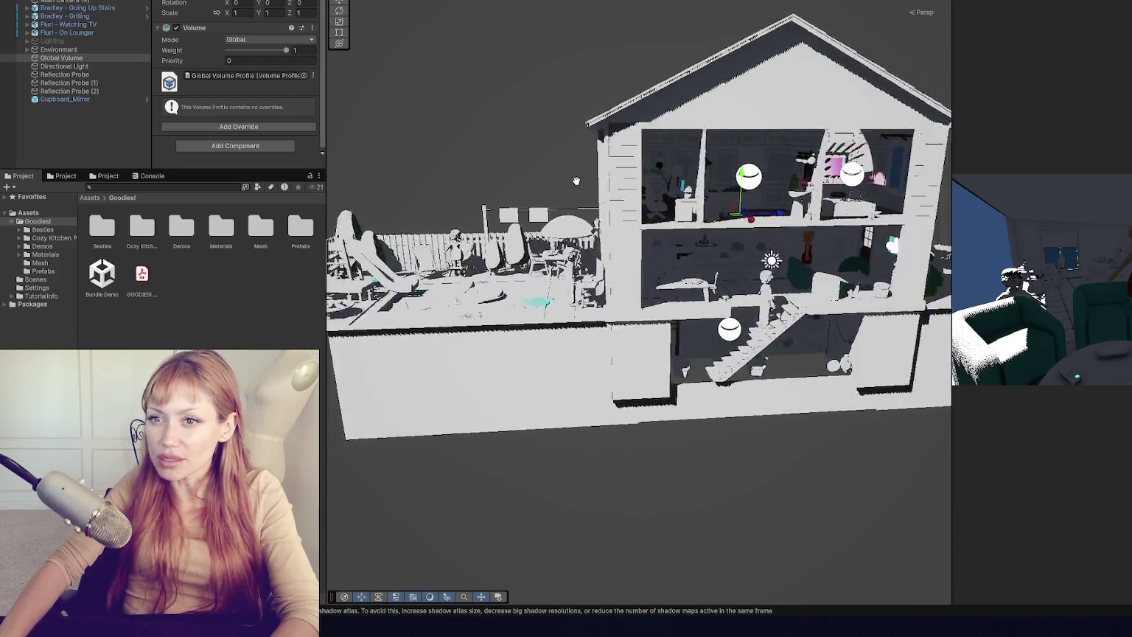
{"action": "left_click", "coordinate": [108, 49]}
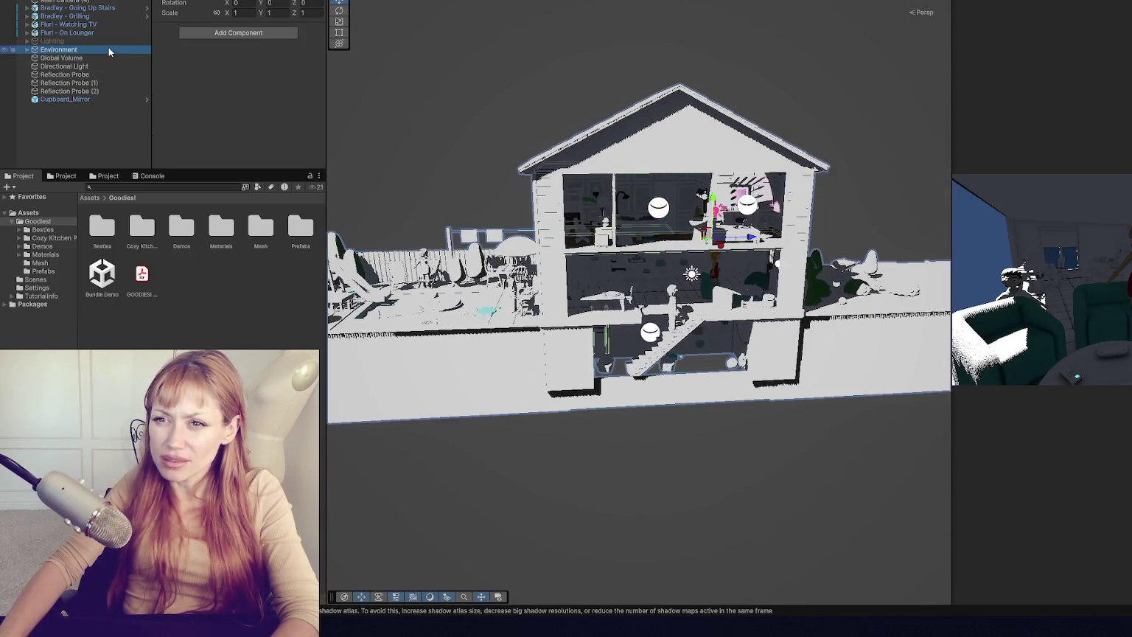
{"action": "left_click", "coordinate": [66, 66]}
{"action": "key", "text": "alt+shift+a"}
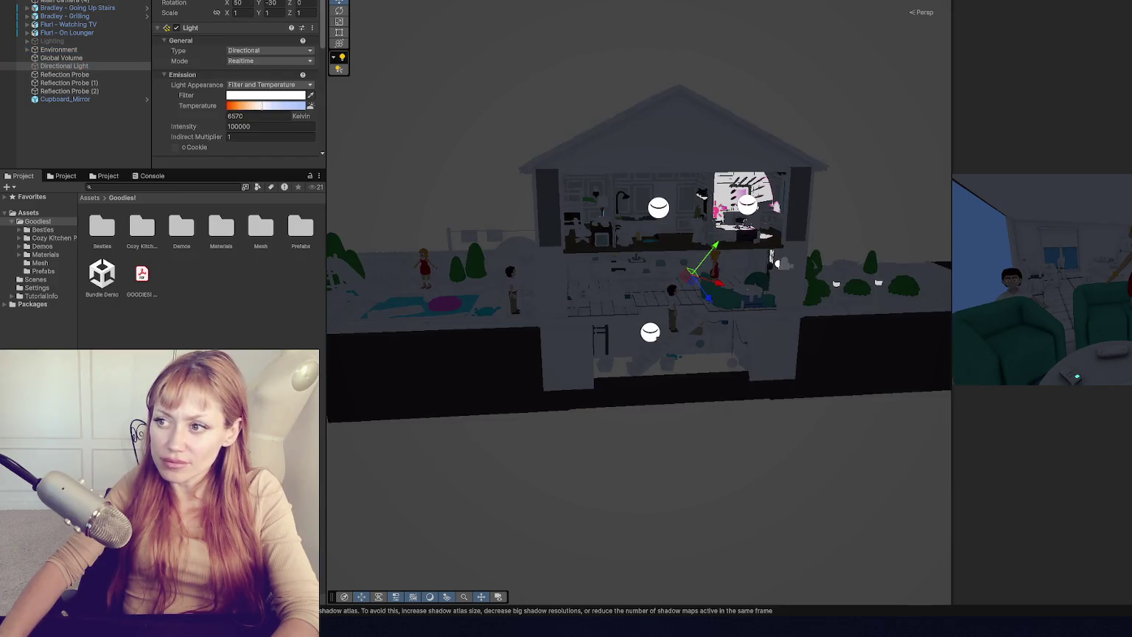
- Browse the Global Volume's override lists without adding any, then reveal the Lighting settings
{"action": "left_click", "coordinate": [61, 58]}
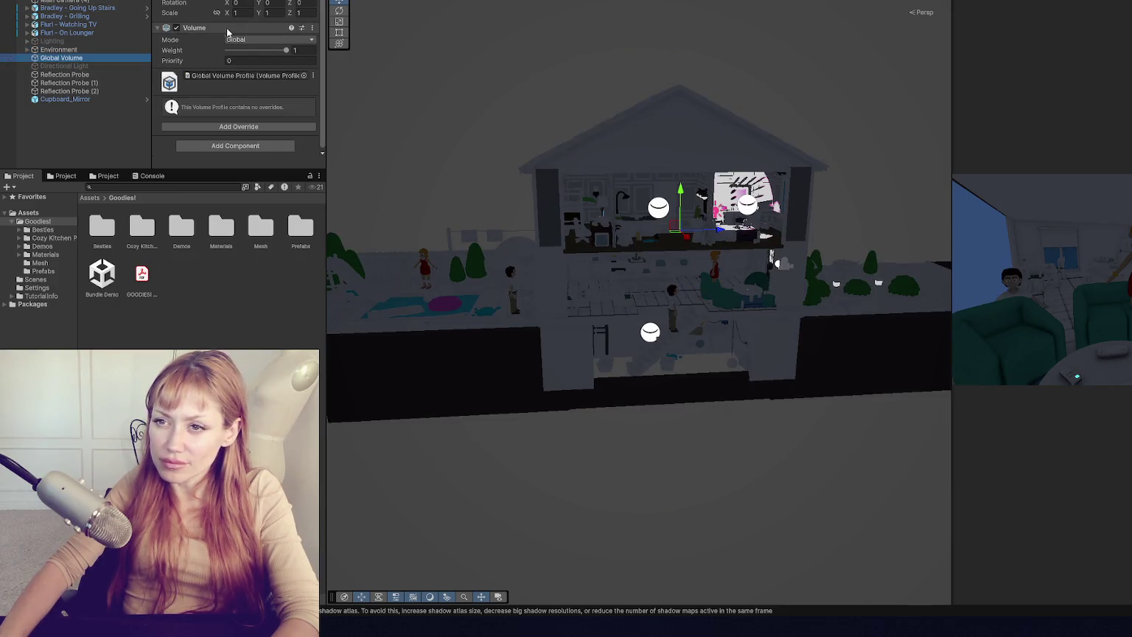
{"action": "left_click", "coordinate": [213, 82]}
{"action": "left_click", "coordinate": [227, 127]}
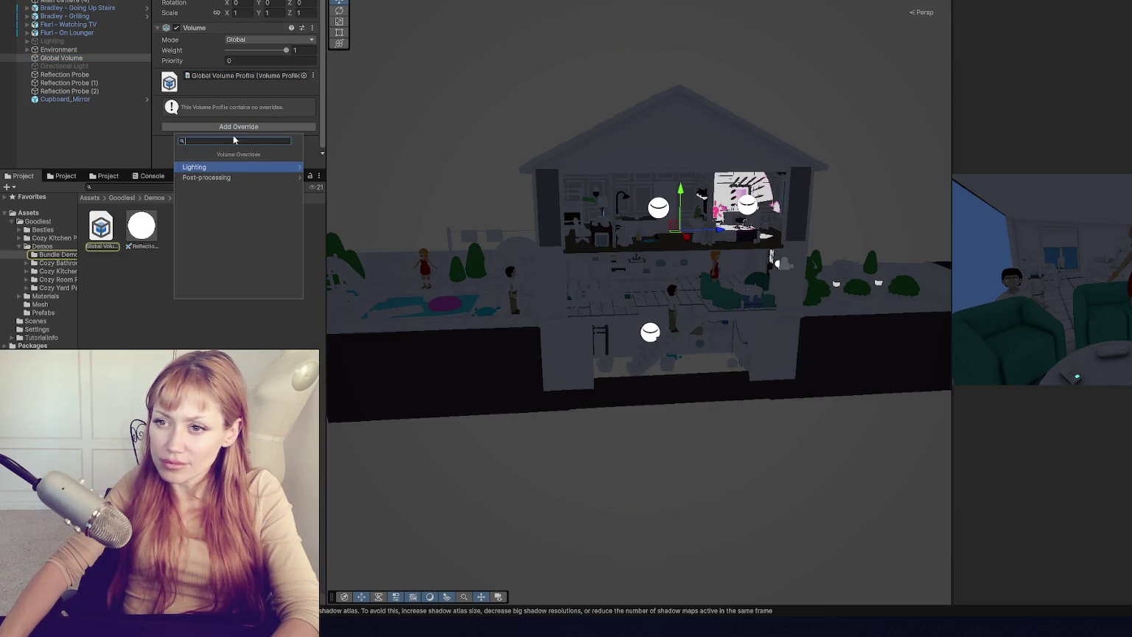
{"action": "left_click", "coordinate": [226, 169]}
{"action": "left_click", "coordinate": [229, 167]}
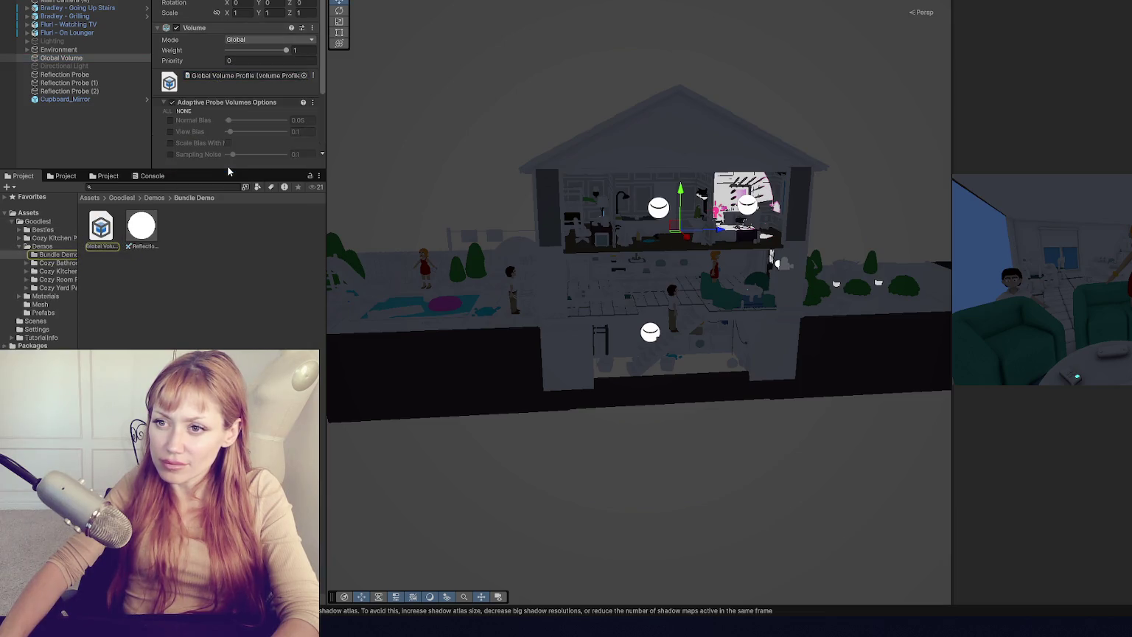
{"action": "left_click", "coordinate": [223, 129]}
{"action": "left_click", "coordinate": [225, 178]}
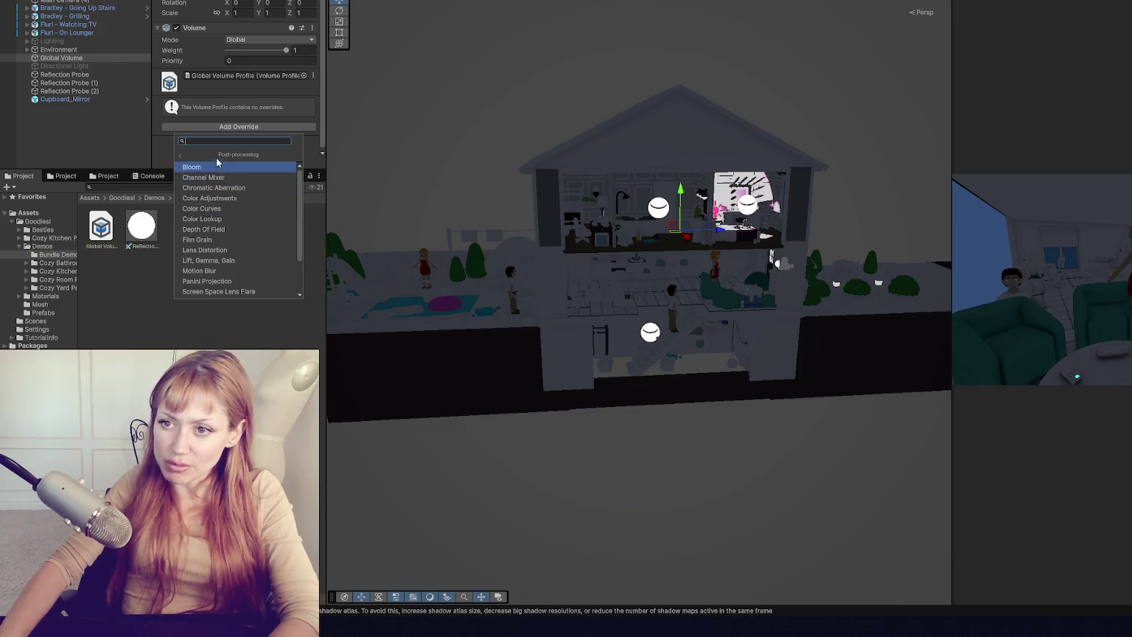
{"action": "left_click", "coordinate": [245, 295]}
{"action": "left_click_drag", "start_coordinate": [216, 167], "coordinate": [215, 281]}
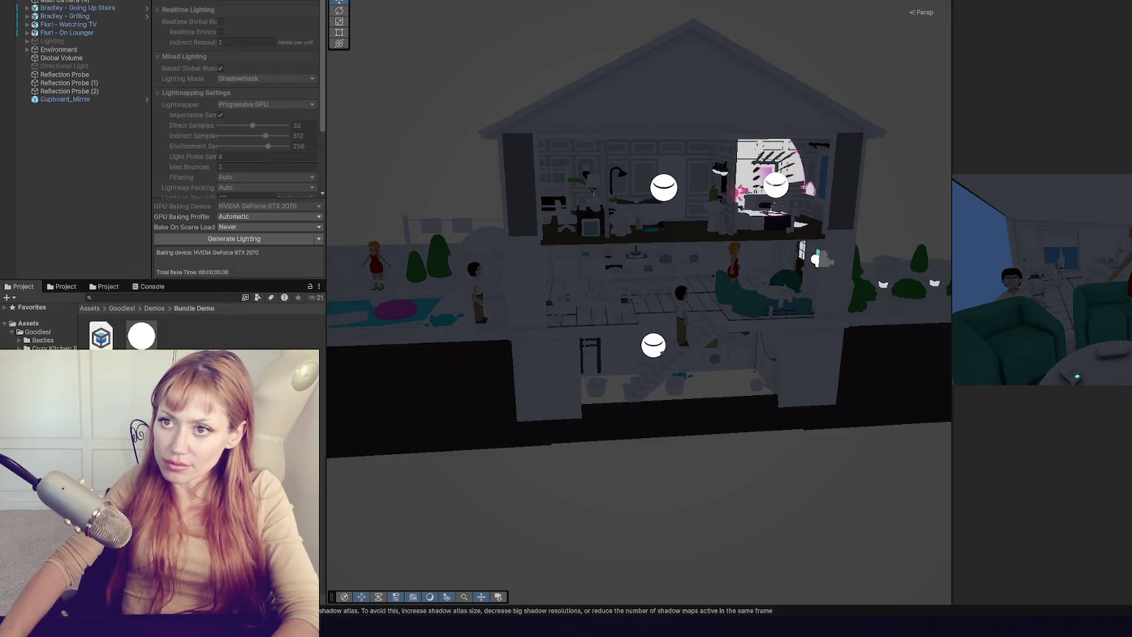
- Create a new Lighting Settings asset using Baked Indirect mode with Baked Global Illumination enabled
{"action": "left_click", "coordinate": [281, 1]}
{"action": "left_click", "coordinate": [214, 1]}
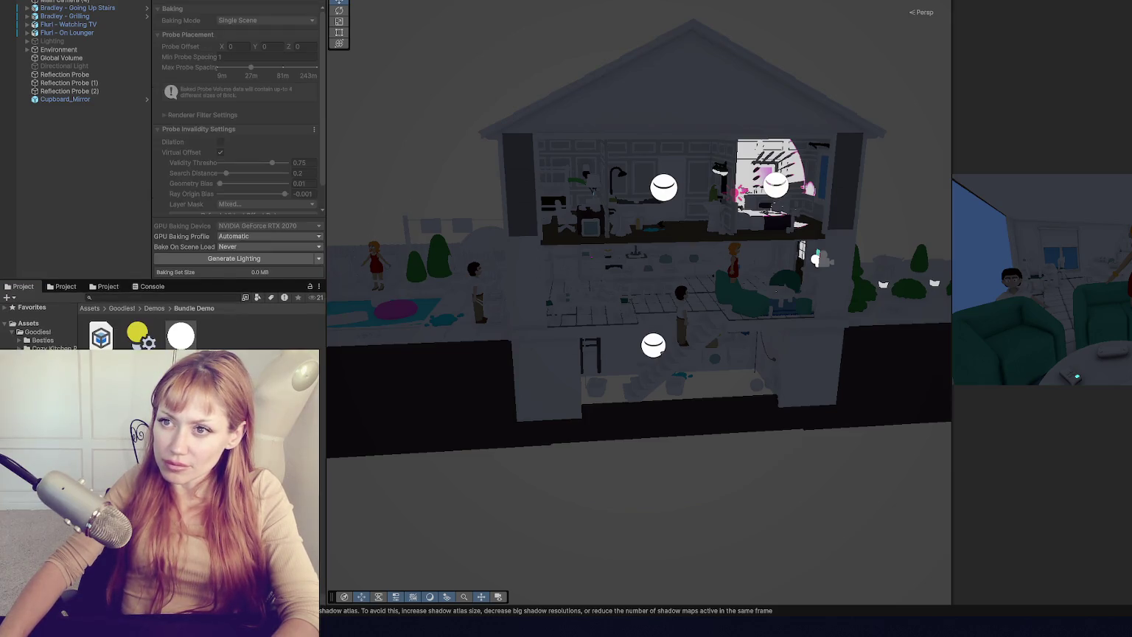
{"action": "left_click", "coordinate": [173, 2]}
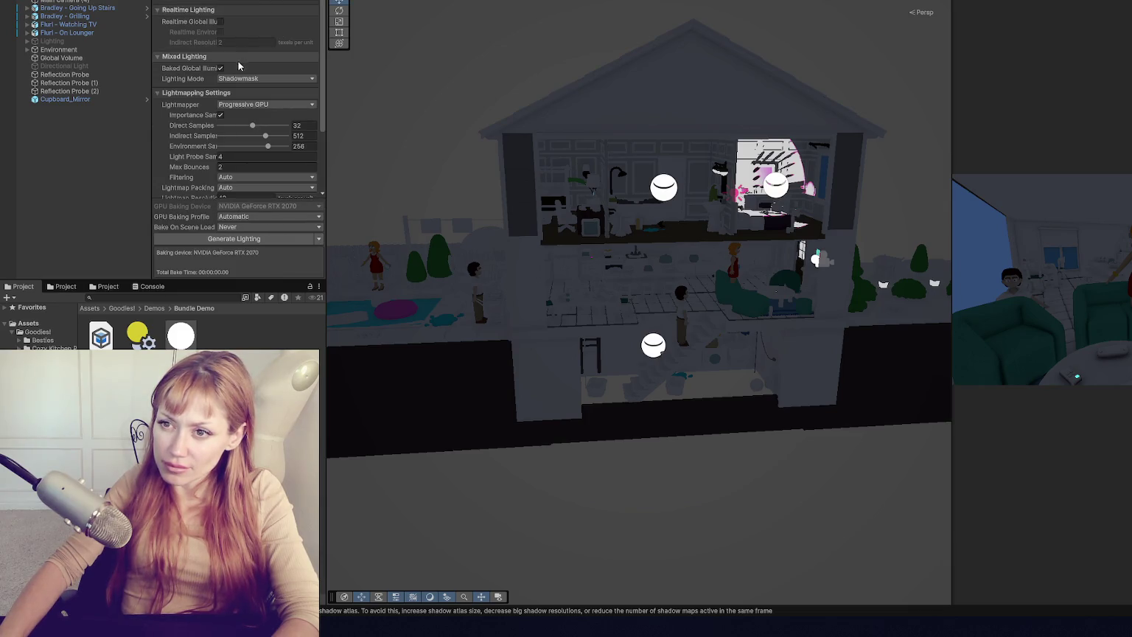
{"action": "left_click", "coordinate": [254, 78]}
{"action": "left_click", "coordinate": [243, 90]}
{"action": "left_click", "coordinate": [220, 68]}
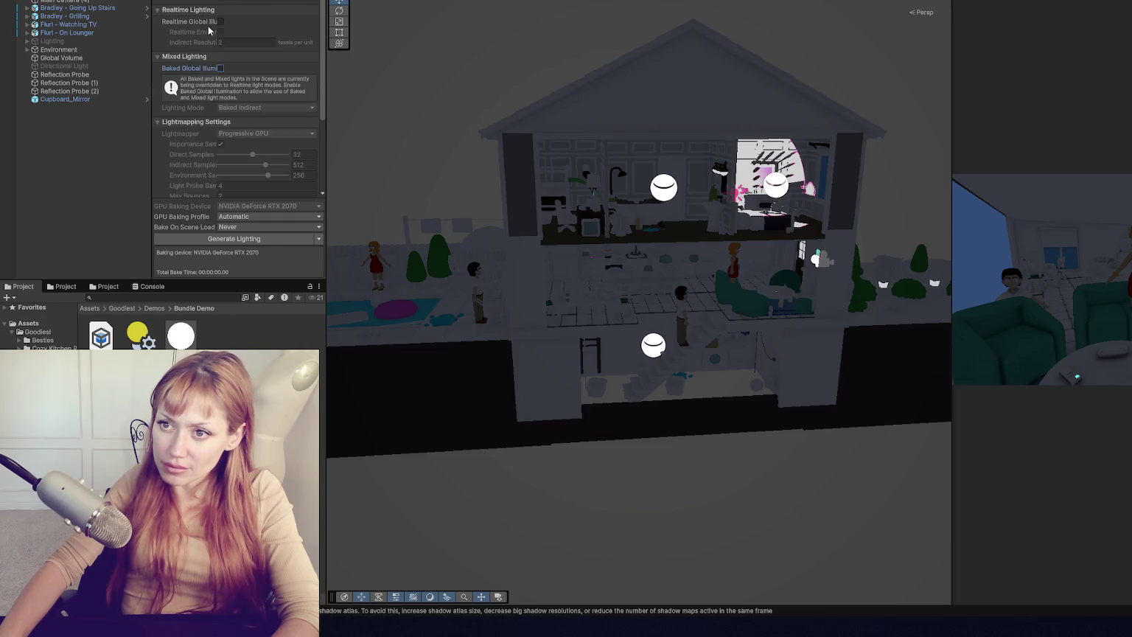
{"action": "left_click", "coordinate": [220, 68]}
{"action": "scroll", "coordinate": [300, 85], "scroll_direction": "down", "scroll_amount": 3}
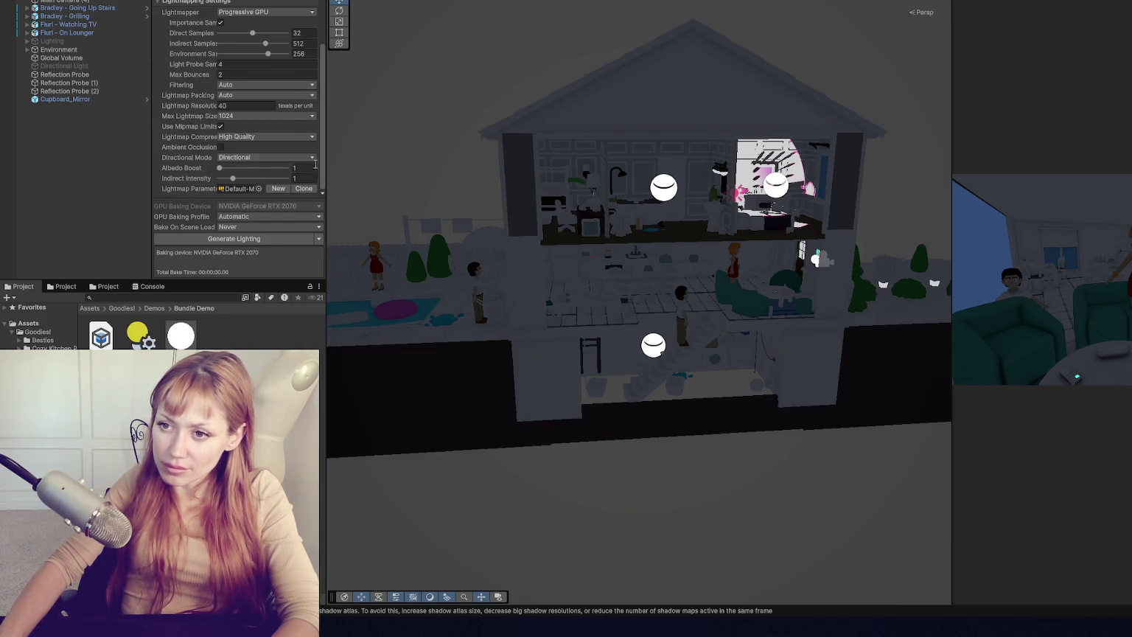
- Start generating lighting, then cancel the bake by closing the Background Tasks window
{"action": "left_click", "coordinate": [319, 239]}
{"action": "left_click", "coordinate": [347, 256]}
{"action": "left_click", "coordinate": [300, 239]}
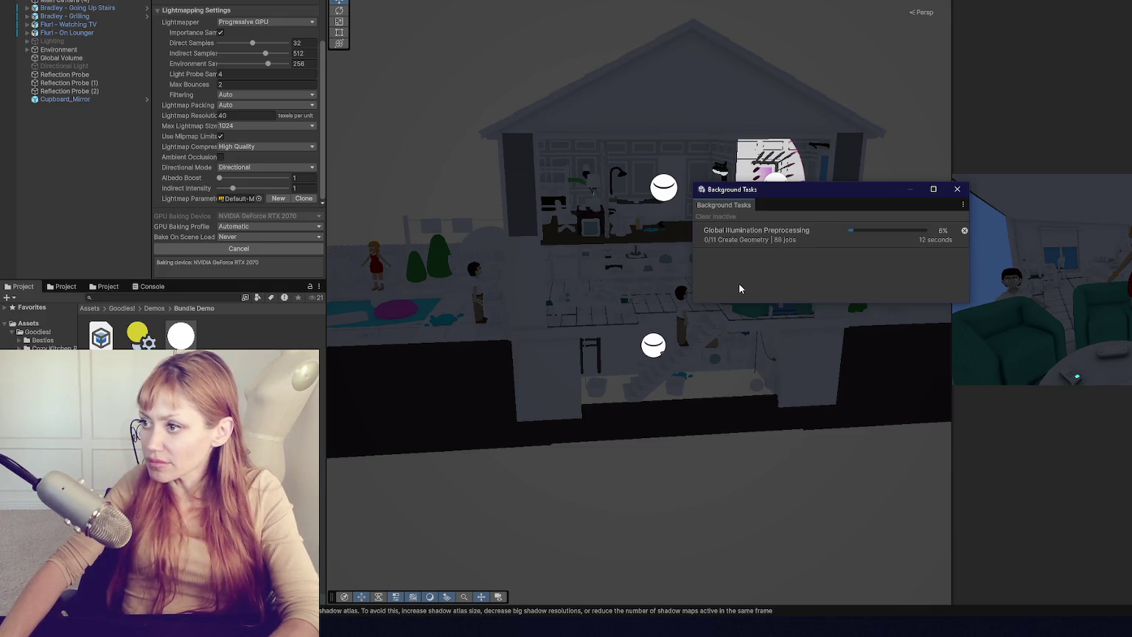
{"action": "left_click", "coordinate": [958, 191]}
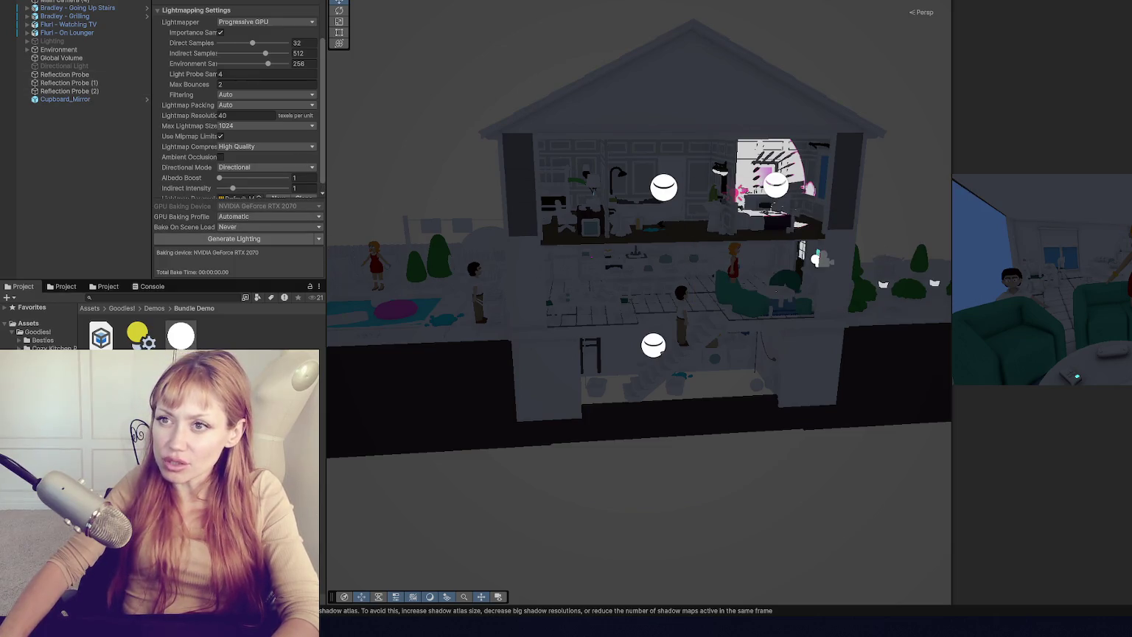
{"action": "left_click", "coordinate": [51, 41]}
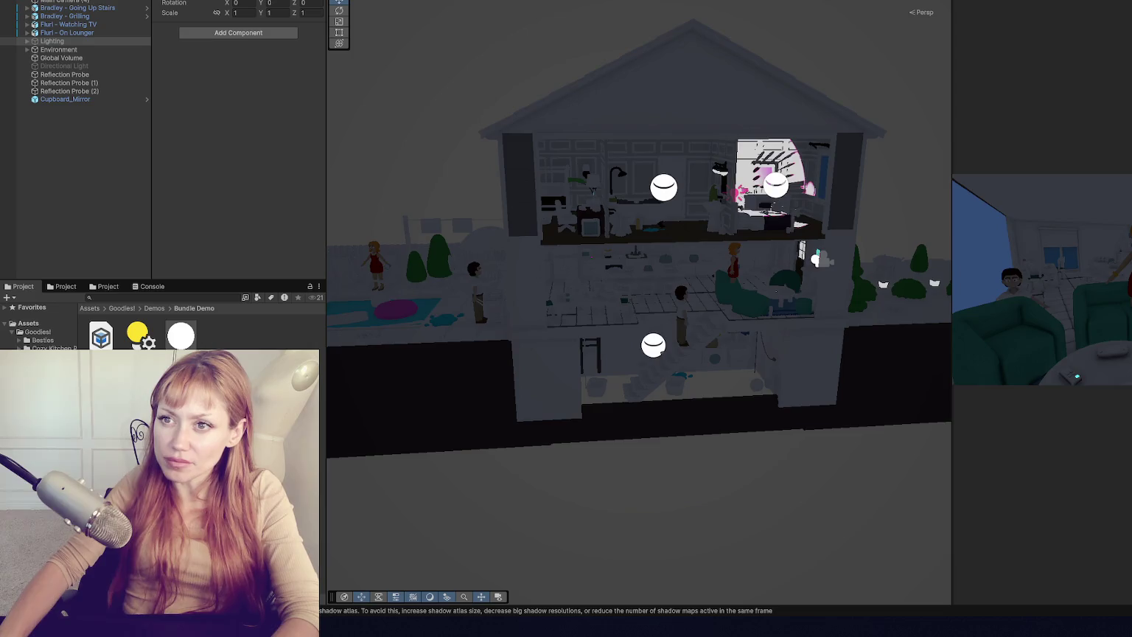
- Delete the empty child objects under Point Light (9) and Point Light (2)
{"action": "left_click", "coordinate": [28, 41]}
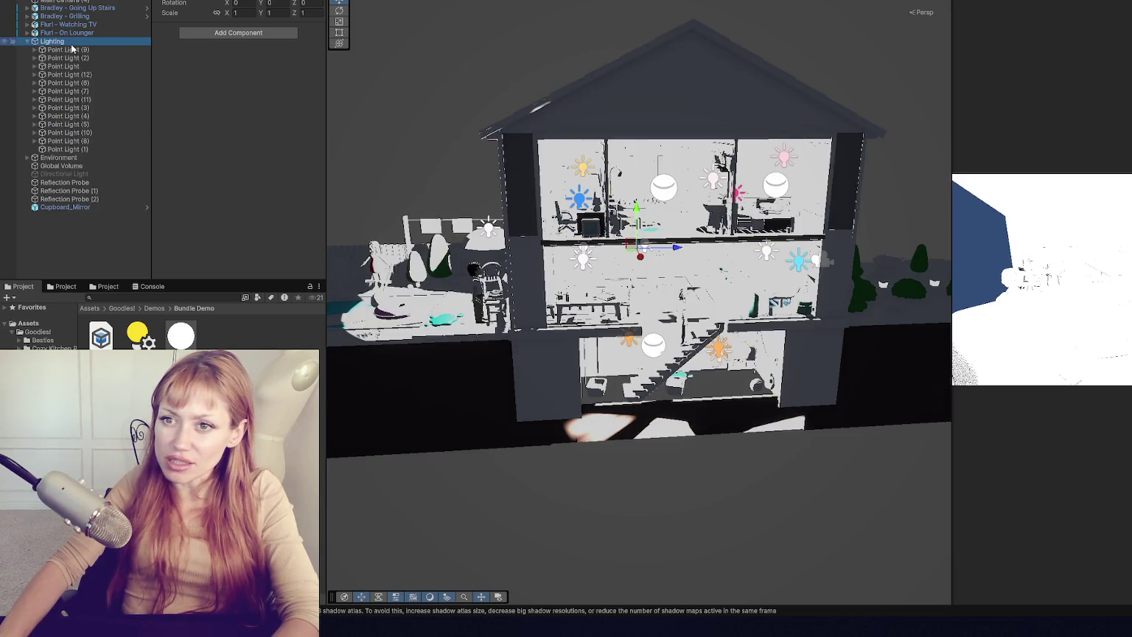
{"action": "left_click", "coordinate": [70, 49]}
{"action": "left_click", "coordinate": [33, 51]}
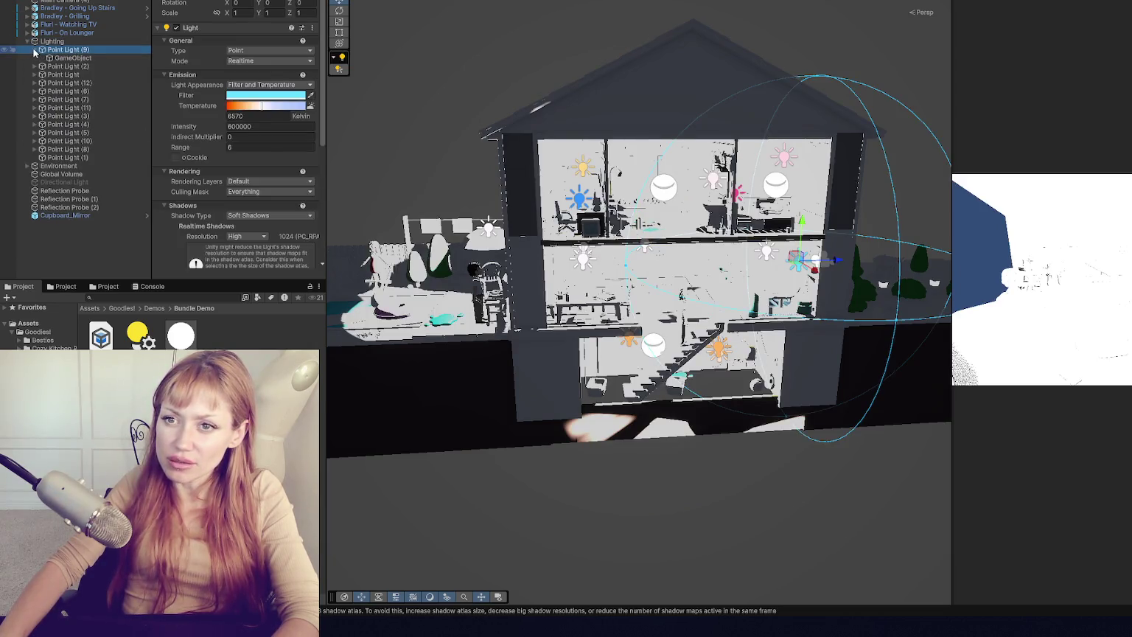
{"action": "left_click", "coordinate": [60, 59]}
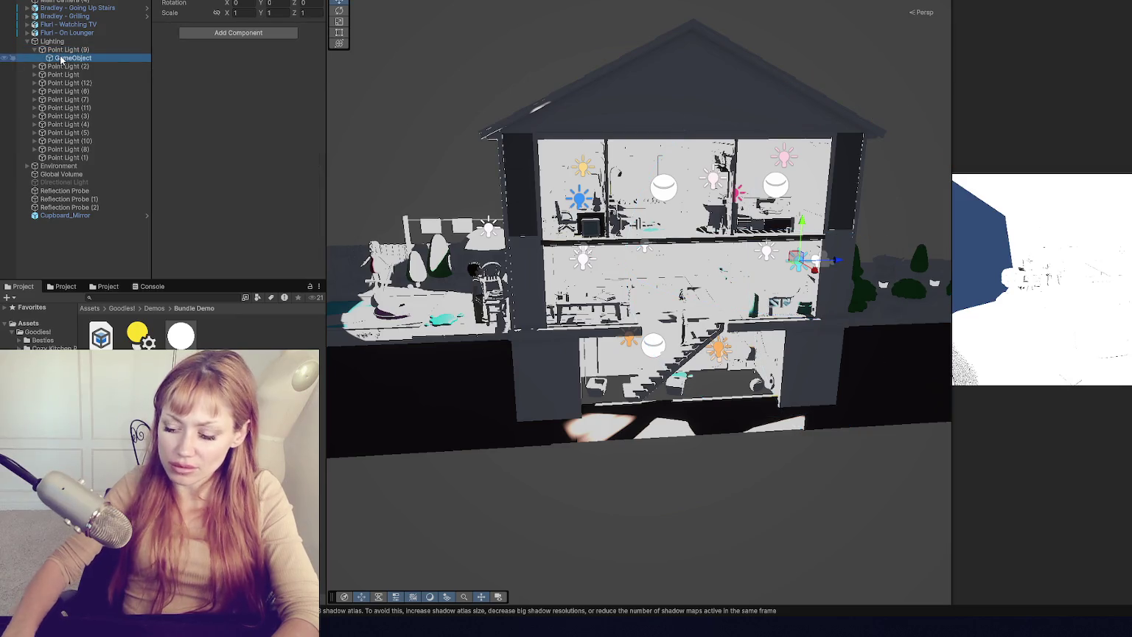
{"action": "key", "text": "Delete"}
{"action": "left_click", "coordinate": [38, 58]}
{"action": "left_click", "coordinate": [34, 58]}
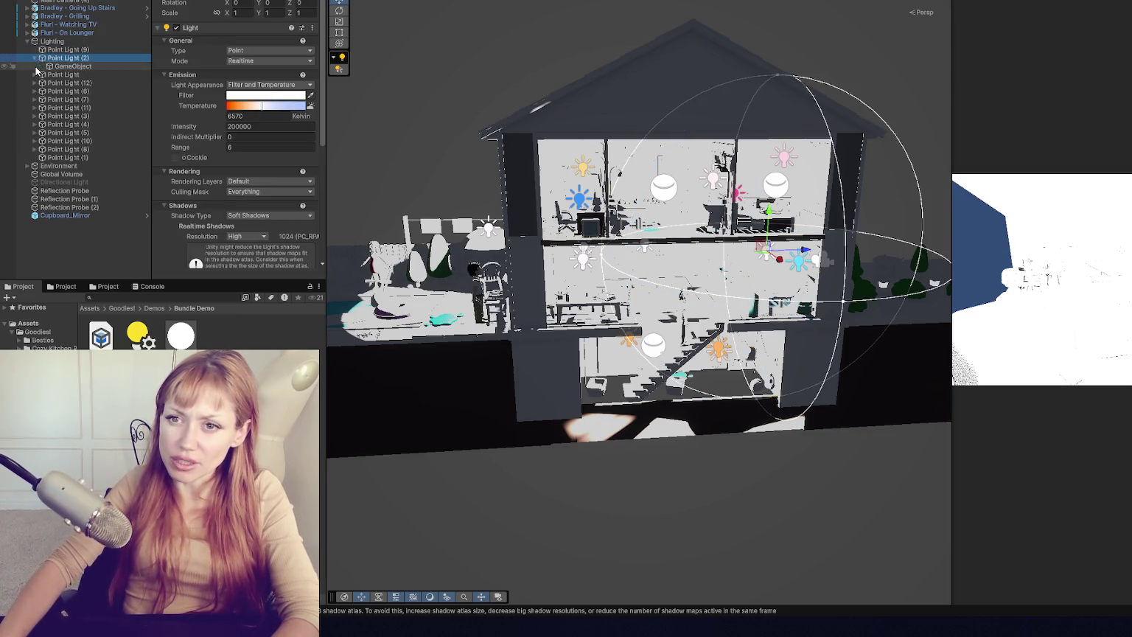
{"action": "left_click", "coordinate": [42, 67]}
{"action": "key", "text": "Delete"}
- Expand the remaining point lights and delete all of their empty child objects together
{"action": "left_click", "coordinate": [34, 66]}
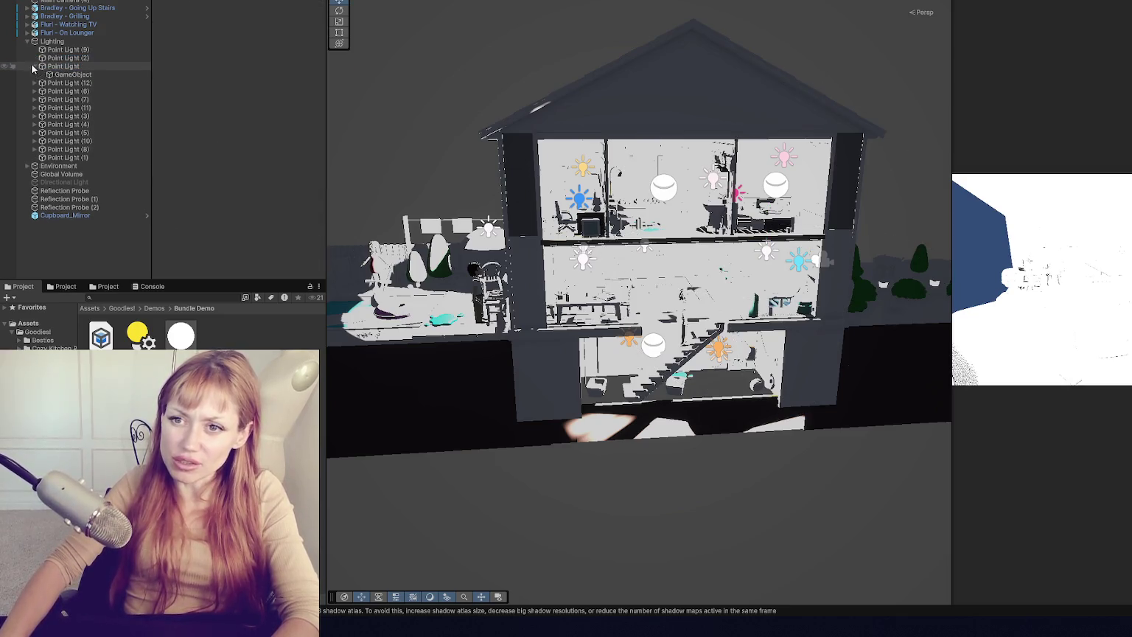
{"action": "left_click", "coordinate": [33, 149]}
{"action": "left_click", "coordinate": [34, 141]}
{"action": "left_click", "coordinate": [34, 132]}
{"action": "left_click", "coordinate": [34, 125]}
{"action": "left_click", "coordinate": [34, 116]}
{"action": "left_click", "coordinate": [34, 108]}
{"action": "left_click", "coordinate": [34, 100]}
{"action": "left_click", "coordinate": [34, 91]}
{"action": "left_click", "coordinate": [34, 83]}
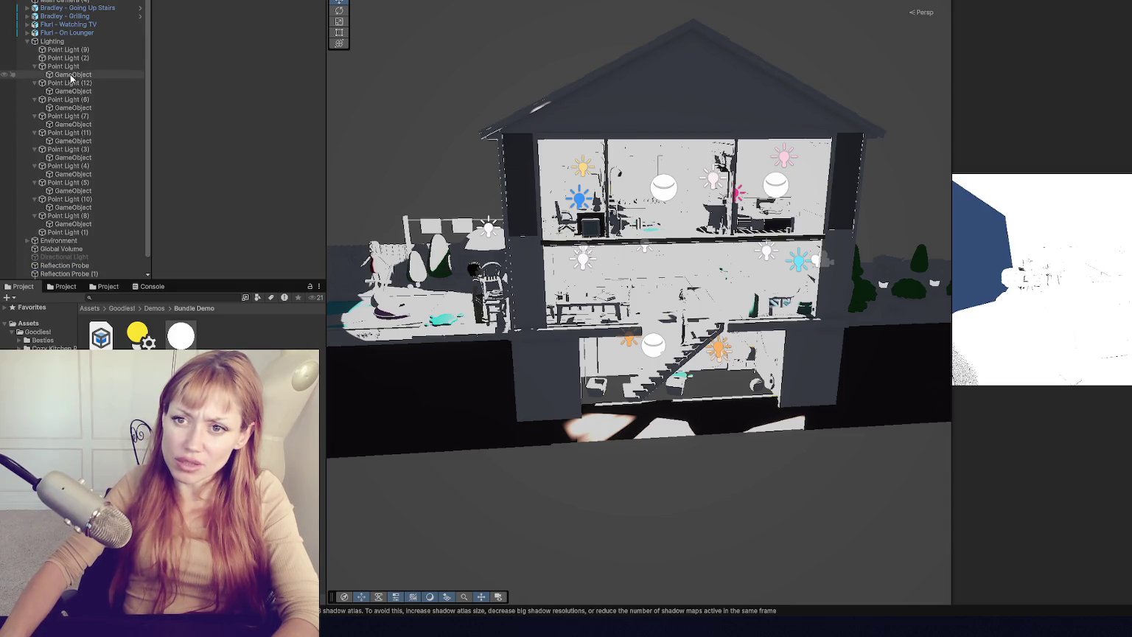
{"action": "left_click", "coordinate": [73, 74]}
{"action": "left_click", "coordinate": [73, 91], "text": "ctrl"}
{"action": "left_click", "coordinate": [79, 108], "text": "ctrl"}
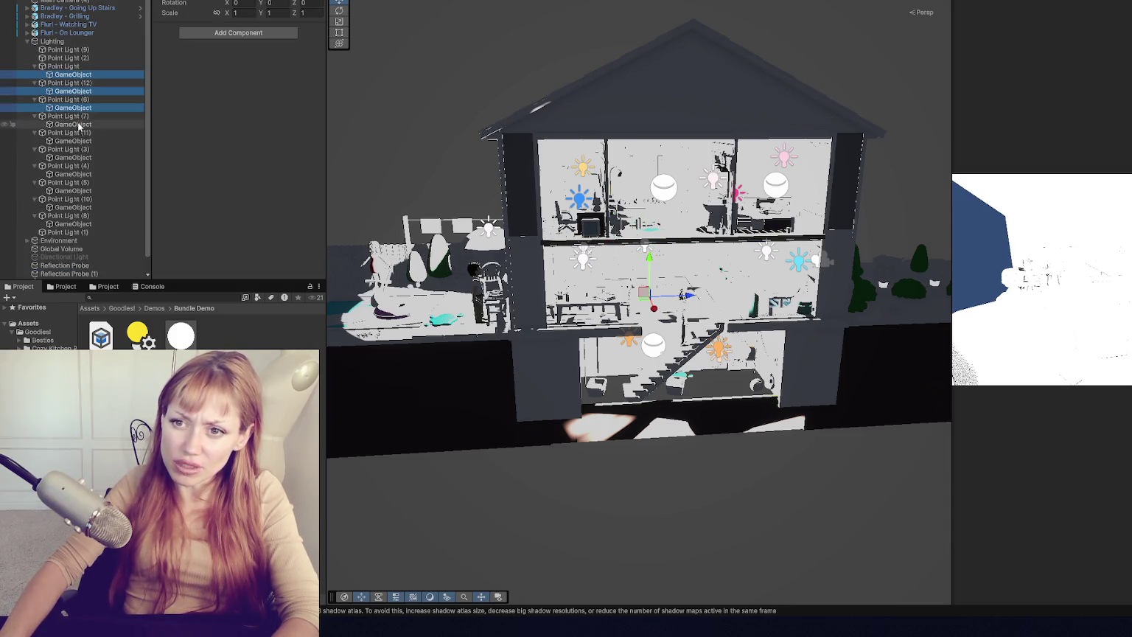
{"action": "left_click", "coordinate": [77, 123], "text": "ctrl"}
{"action": "left_click", "coordinate": [79, 141], "text": "ctrl"}
{"action": "left_click", "coordinate": [79, 157], "text": "ctrl"}
{"action": "left_click", "coordinate": [83, 174], "text": "ctrl"}
{"action": "left_click", "coordinate": [84, 190], "text": "ctrl"}
{"action": "left_click", "coordinate": [87, 207], "text": "ctrl"}
{"action": "left_click", "coordinate": [90, 224], "text": "ctrl"}
{"action": "key", "text": "Delete"}
- Select every point light and set their shared Intensity to 3
{"action": "left_click", "coordinate": [68, 50]}
{"action": "left_click", "coordinate": [140, 150], "text": "shift"}
{"action": "left_click", "coordinate": [266, 127]}
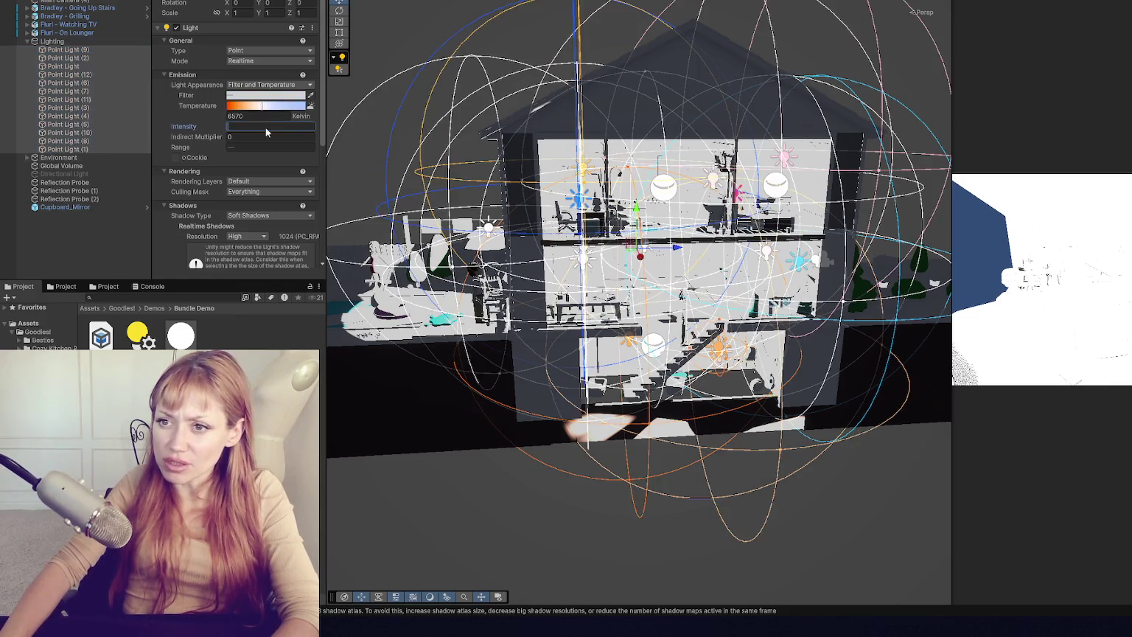
{"action": "type", "text": "10"}
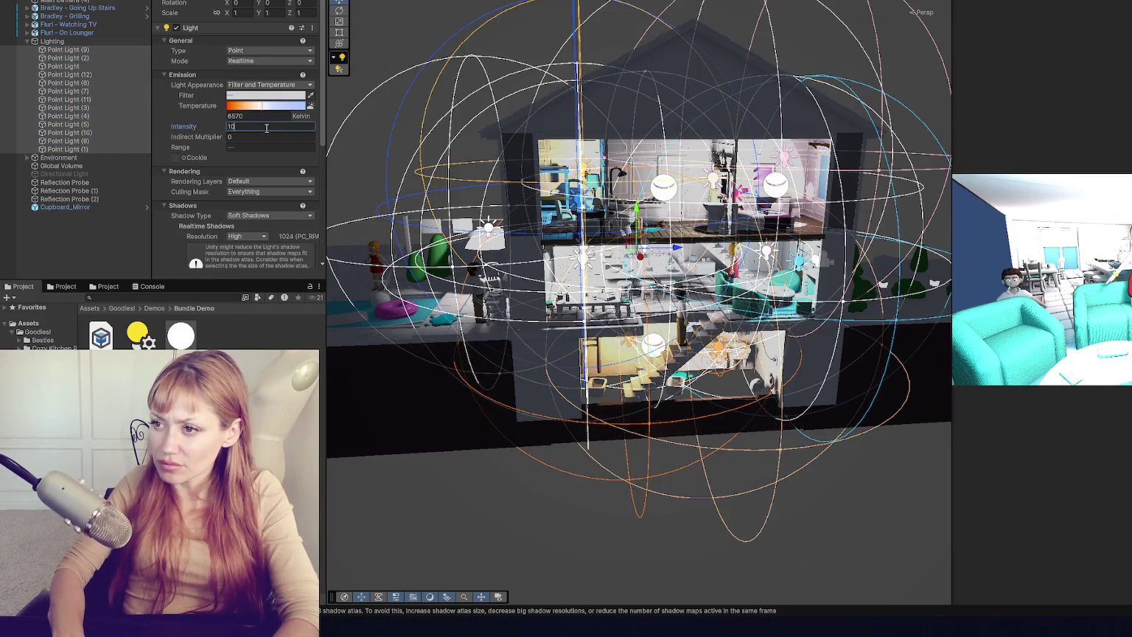
{"action": "key", "text": "BackSpace"}
{"action": "key", "text": "BackSpace"}
{"action": "type", "text": "3"}
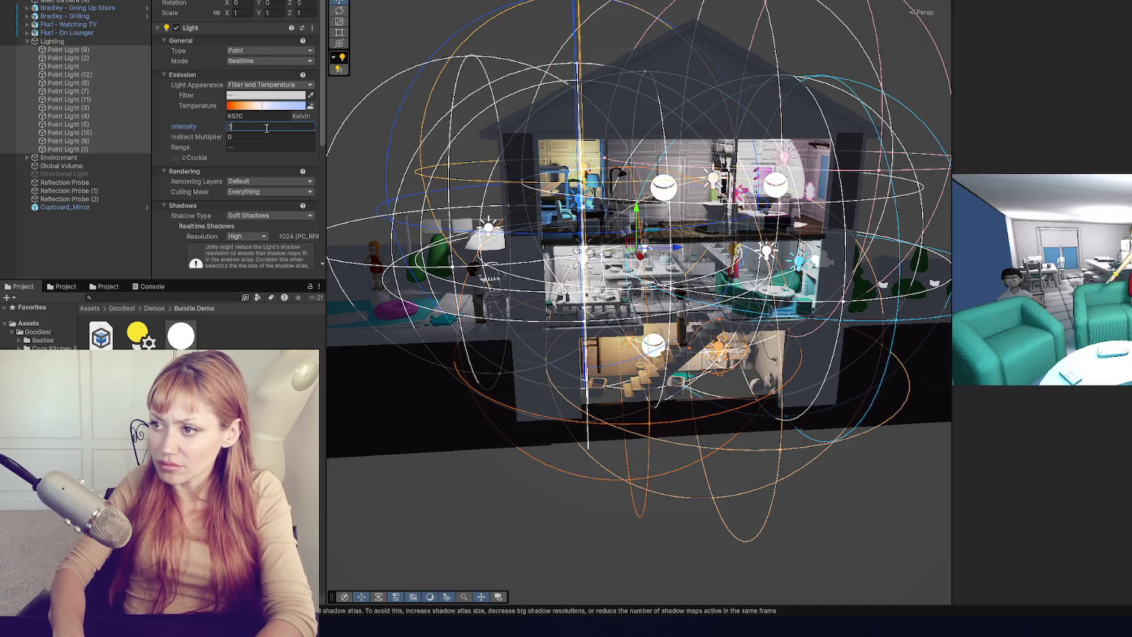
{"action": "left_click", "coordinate": [527, 448]}
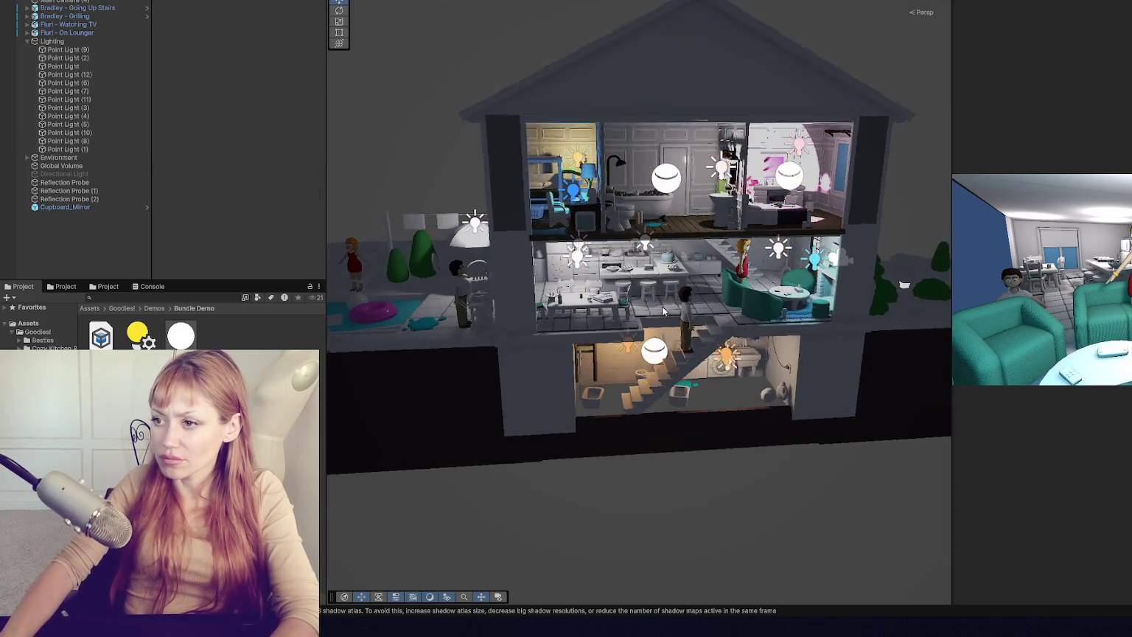
- Select the kitchen's Toaster_Oven and revert all of its prefab overrides
{"action": "scroll", "coordinate": [663, 311], "scroll_direction": "up", "scroll_amount": 5}
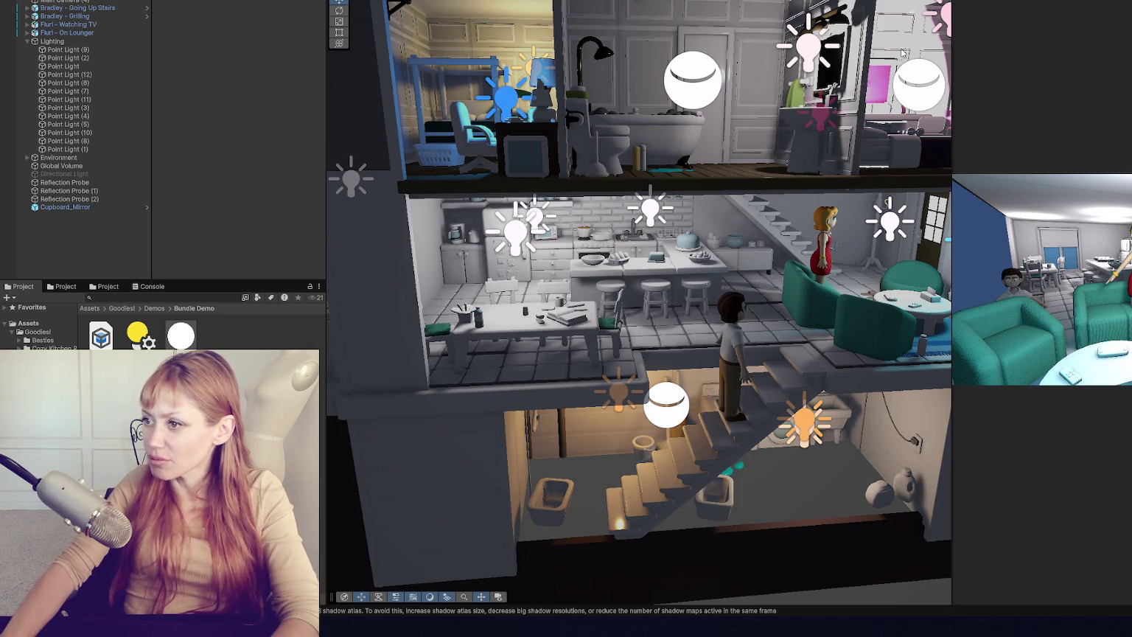
{"action": "scroll", "coordinate": [1006, 231], "scroll_direction": "up", "scroll_amount": 3}
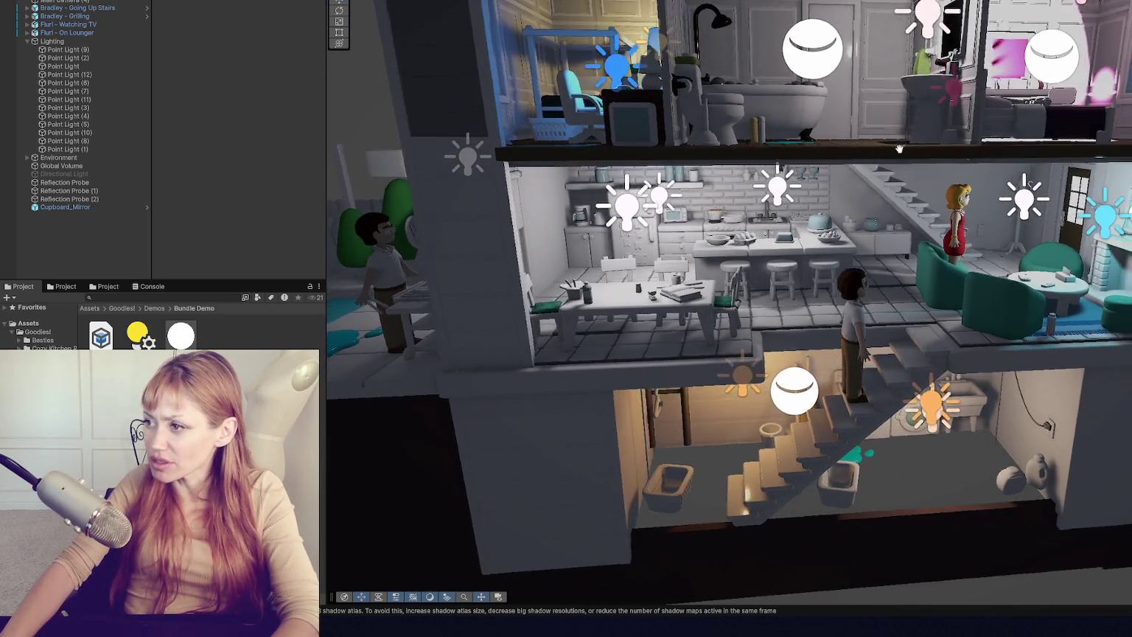
{"action": "scroll", "coordinate": [789, 177], "scroll_direction": "up", "scroll_amount": 3}
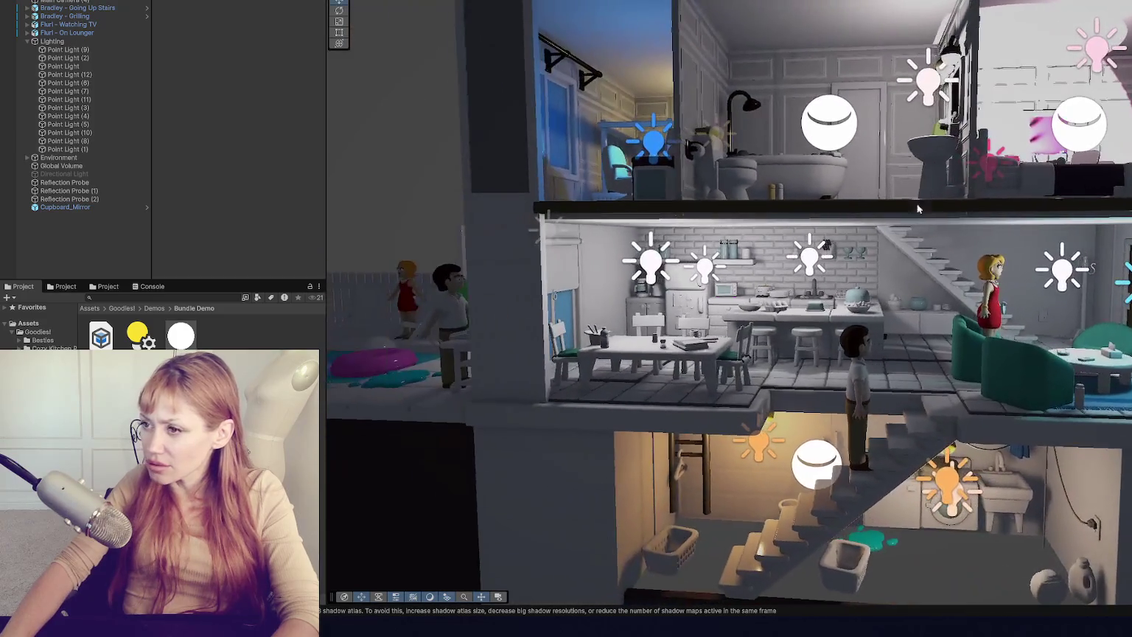
{"action": "left_click", "coordinate": [869, 357]}
{"action": "scroll", "coordinate": [867, 353], "scroll_direction": "up", "scroll_amount": 5}
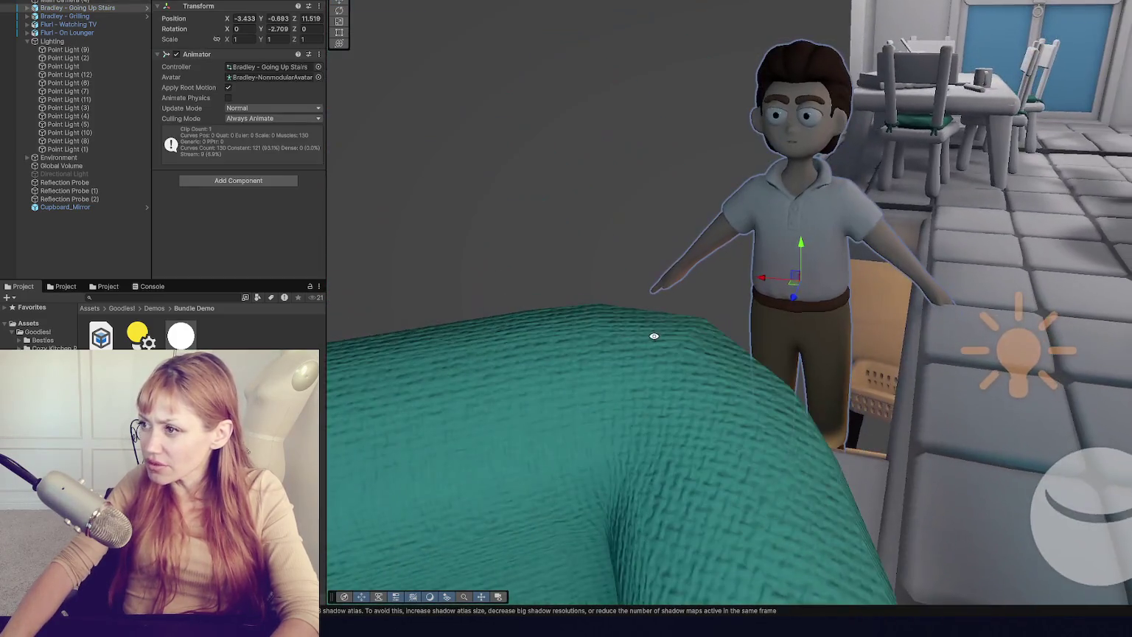
{"action": "mouse_move", "coordinate": [654, 336]}
{"action": "left_mouse_down"}
{"action": "mouse_move", "coordinate": [826, 231]}
{"action": "mouse_move", "coordinate": [968, 182]}
{"action": "mouse_move", "coordinate": [781, 205]}
{"action": "left_mouse_up"}
{"action": "left_click", "coordinate": [780, 203]}
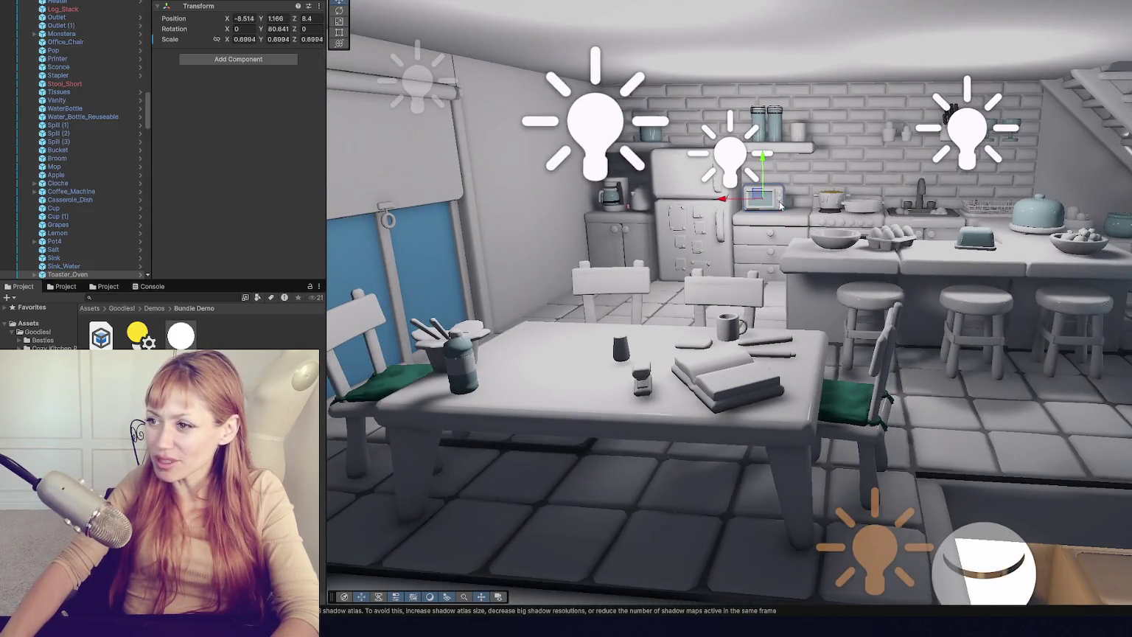
{"action": "left_click", "coordinate": [216, 1]}
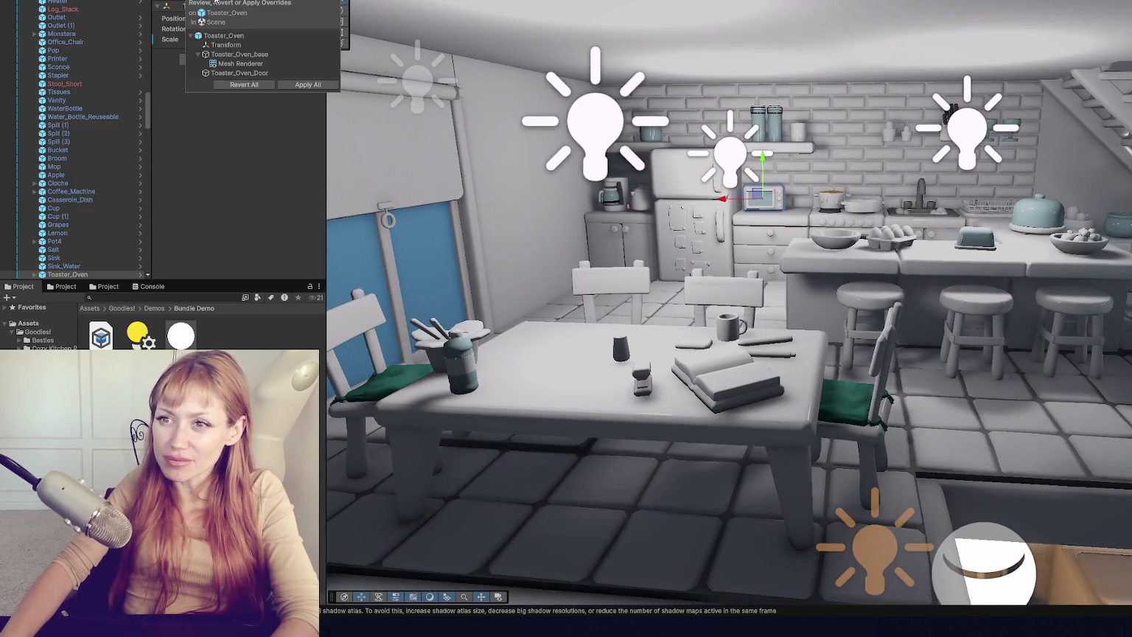
{"action": "left_click", "coordinate": [245, 85]}
- Delete the Goodies! folder from the project assets and confirm the deletion
{"action": "scroll", "coordinate": [767, 219], "scroll_direction": "down", "scroll_amount": 10}
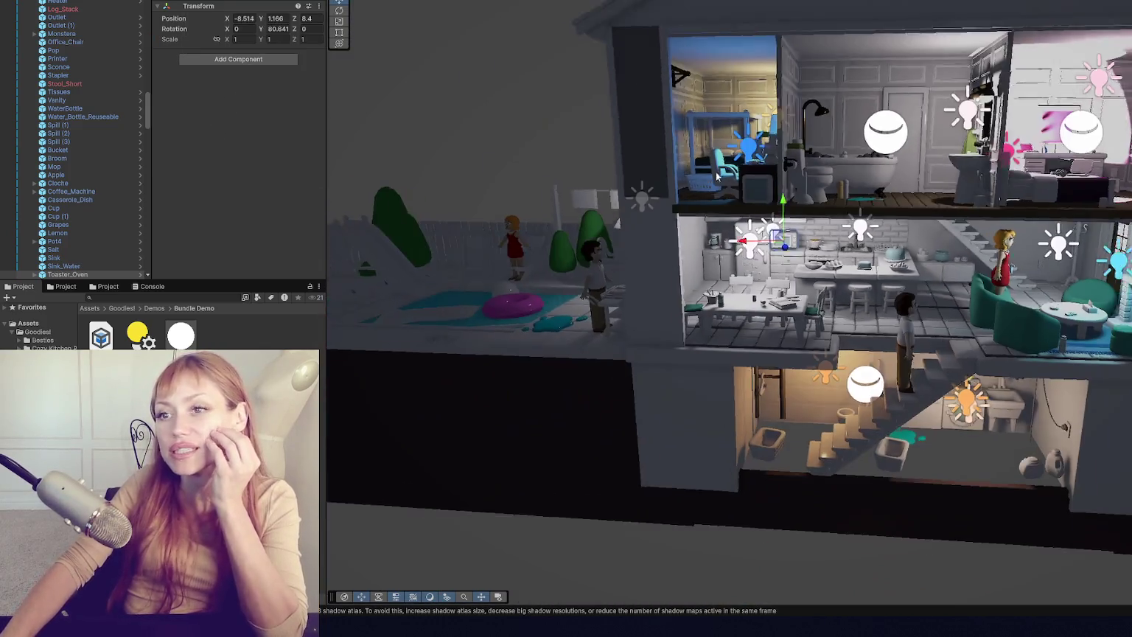
{"action": "scroll", "coordinate": [717, 175], "scroll_direction": "down", "scroll_amount": 2}
{"action": "scroll", "coordinate": [62, 87], "scroll_direction": "up", "scroll_amount": 10}
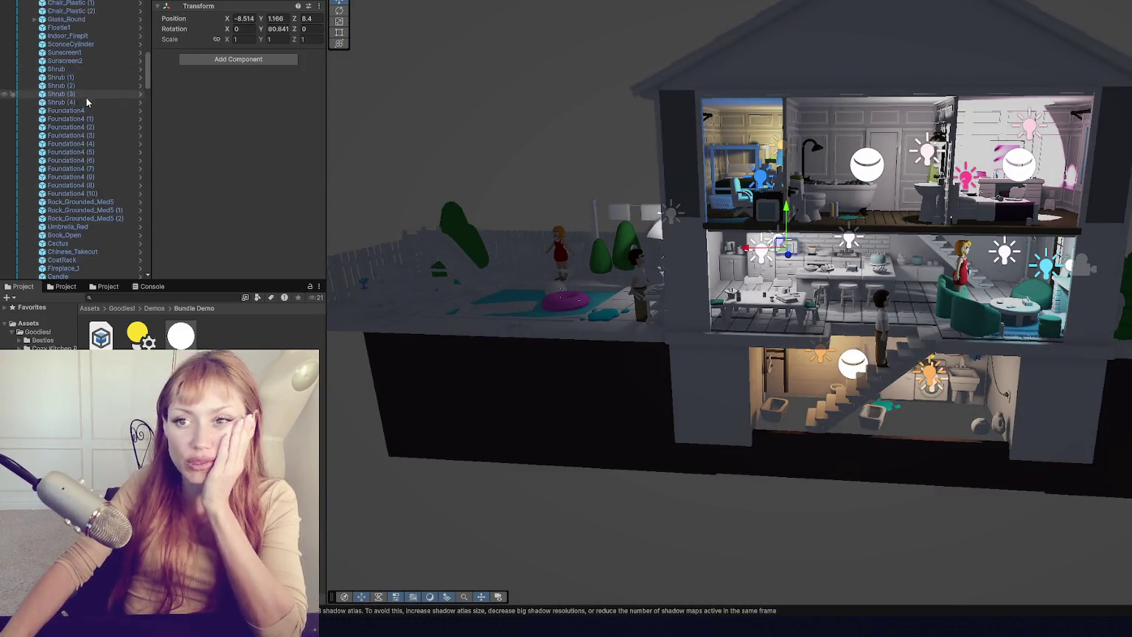
{"action": "scroll", "coordinate": [63, 87], "scroll_direction": "up", "scroll_amount": 8}
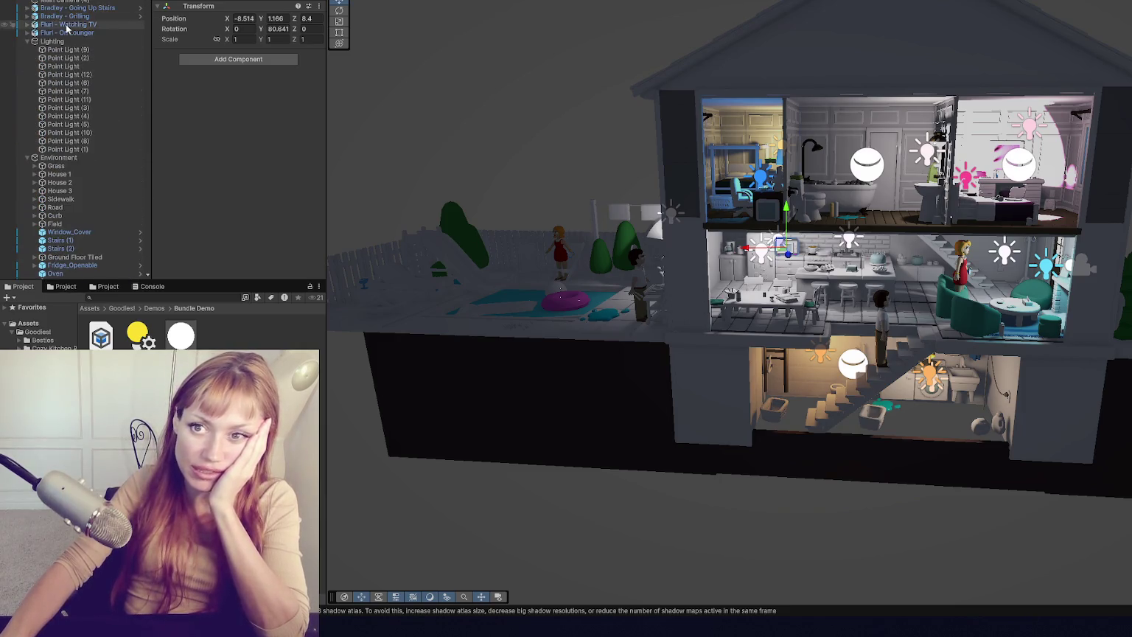
{"action": "left_click", "coordinate": [37, 332]}
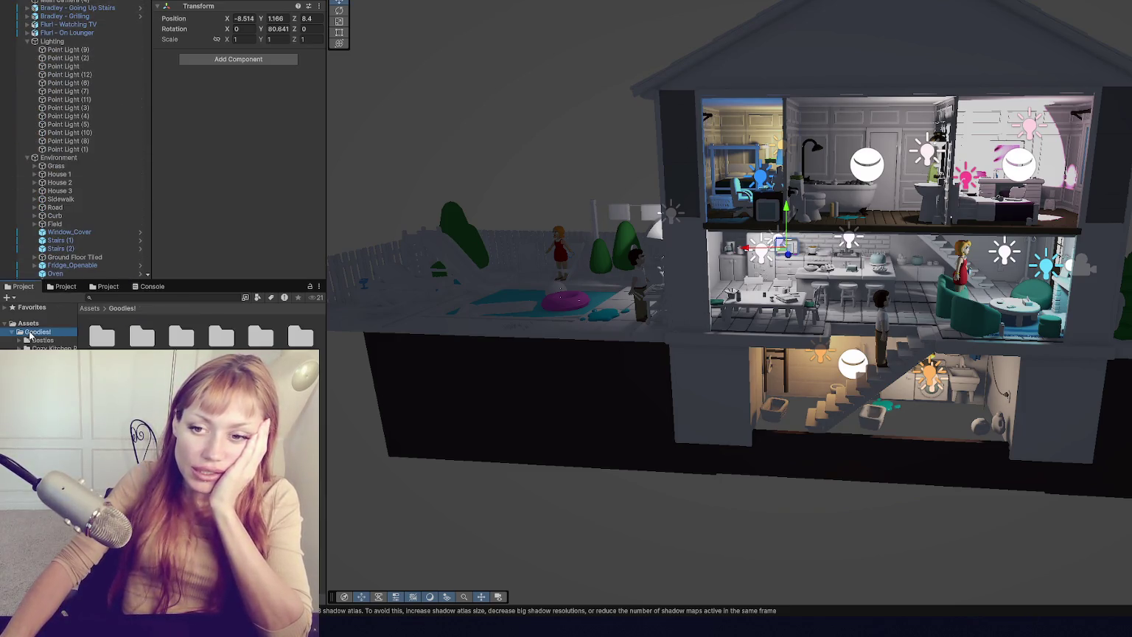
{"action": "key", "text": "Delete"}
{"action": "left_click", "coordinate": [670, 276]}
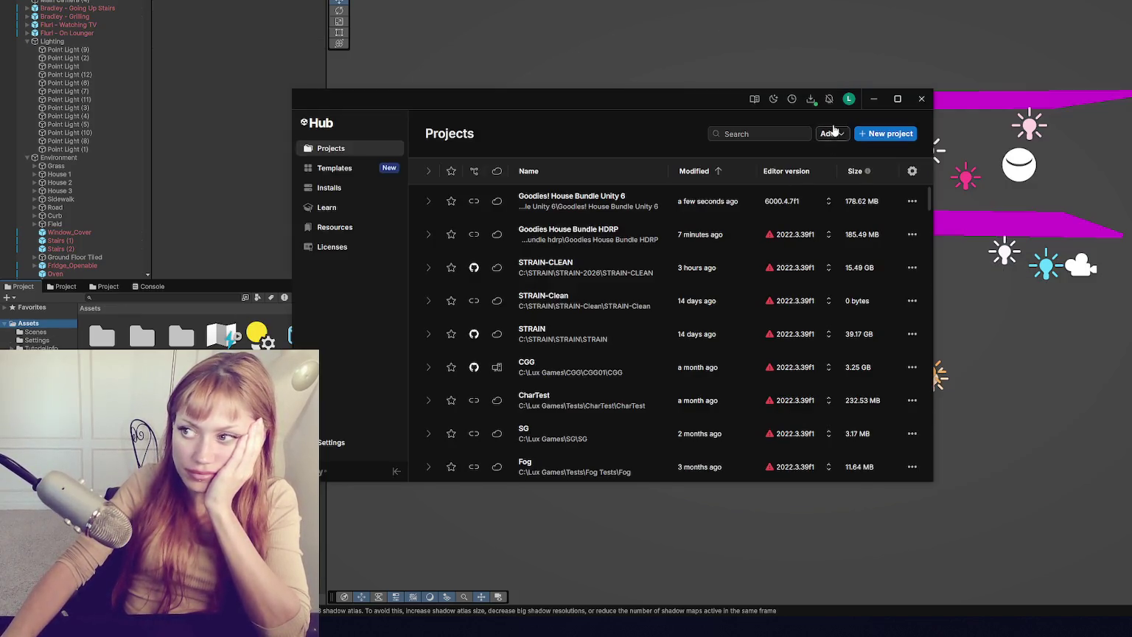
{"action": "left_click", "coordinate": [922, 98]}
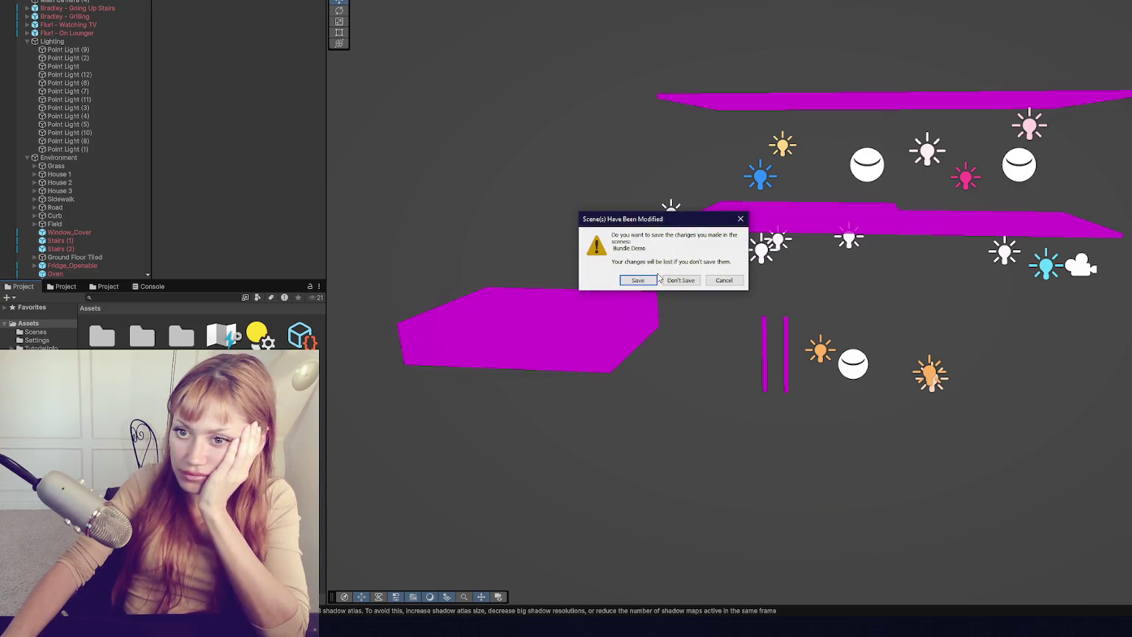
- Discard Bundle Demo's unsaved changes and show the project's assets in the Project panel
{"action": "left_click", "coordinate": [680, 280]}
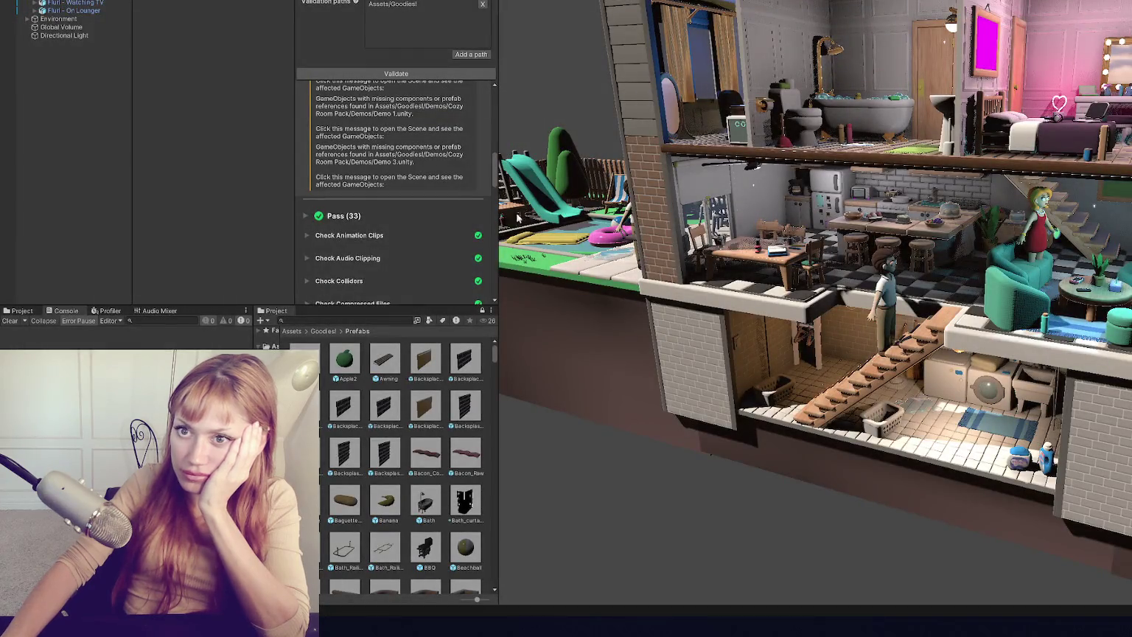
{"action": "scroll", "coordinate": [67, 148], "scroll_direction": "down", "scroll_amount": 2}
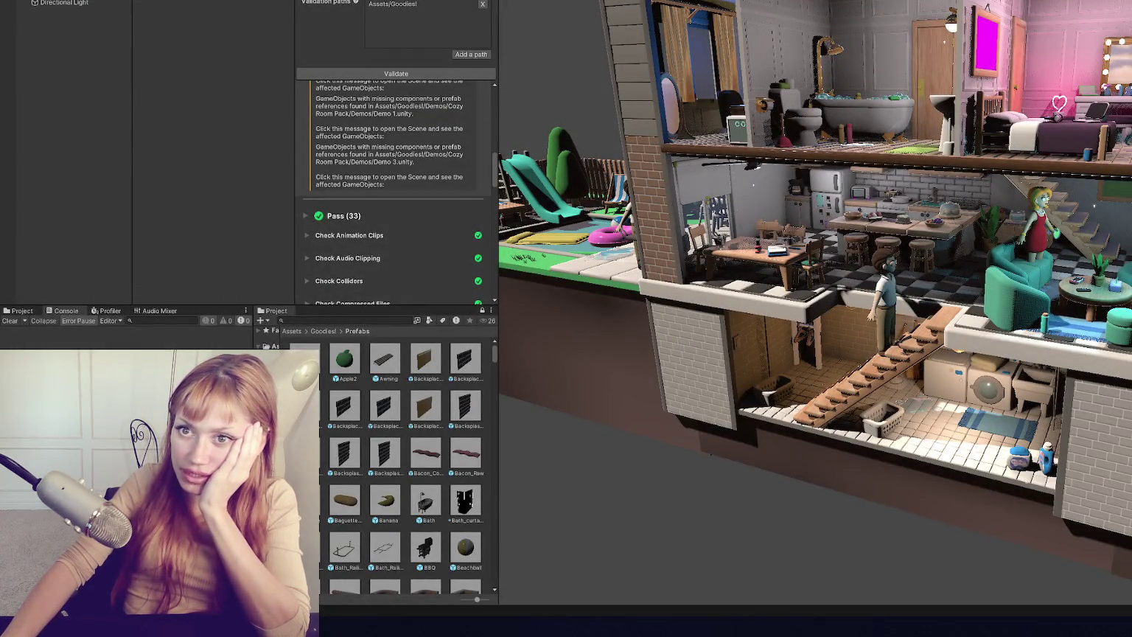
{"action": "left_click", "coordinate": [21, 310]}
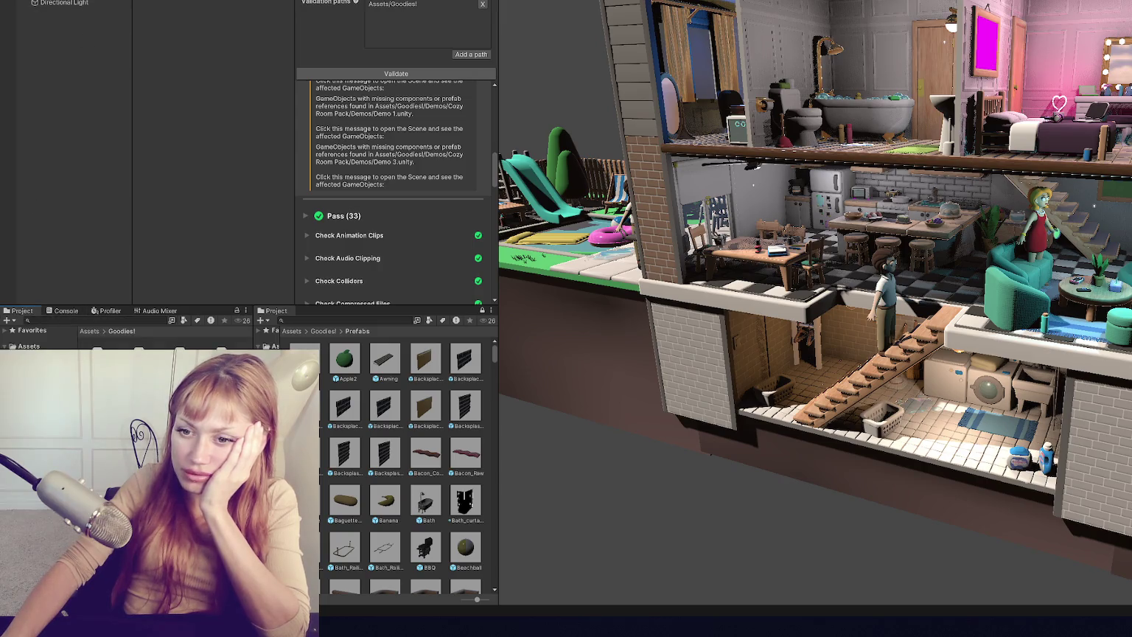
{"action": "right_click", "coordinate": [44, 347]}
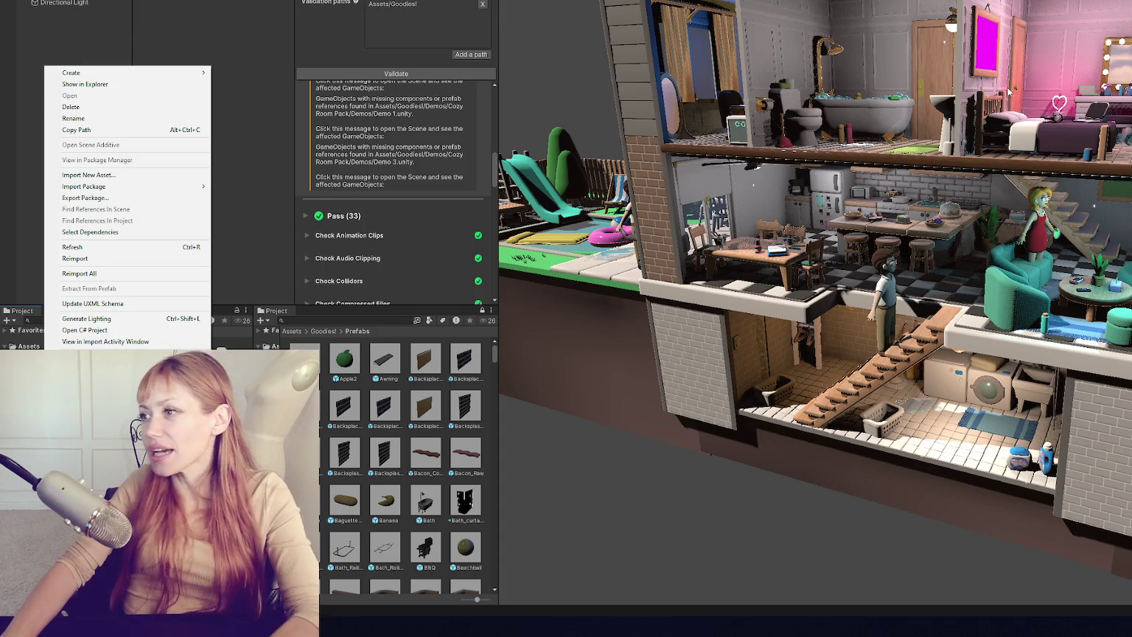
- Revert all of Painting4's prefab overrides, then select the table below the house
{"action": "left_click", "coordinate": [987, 65]}
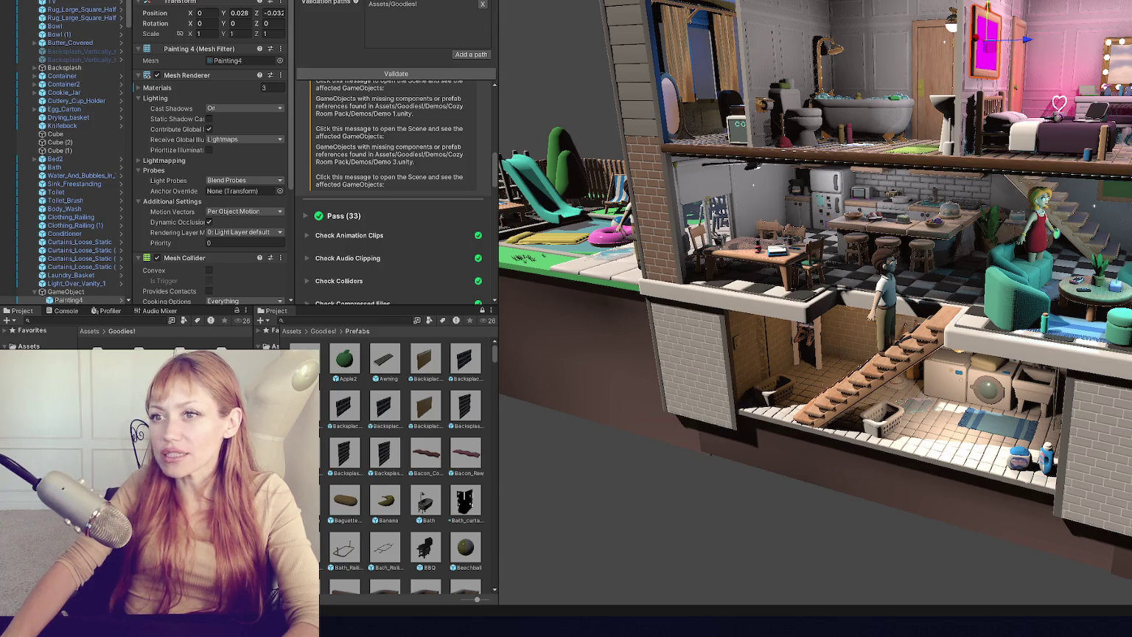
{"action": "left_click", "coordinate": [225, 1]}
{"action": "left_click", "coordinate": [225, 51]}
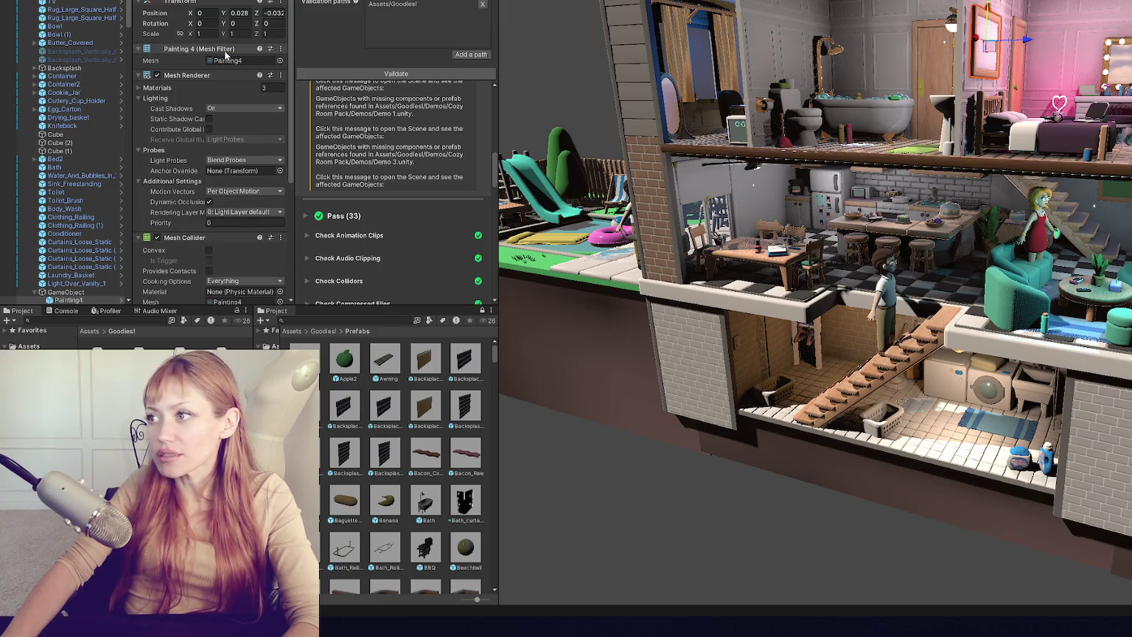
{"action": "mouse_move", "coordinate": [885, 185]}
{"action": "left_mouse_down"}
{"action": "mouse_move", "coordinate": [1062, 152]}
{"action": "mouse_move", "coordinate": [1119, 201]}
{"action": "mouse_move", "coordinate": [779, 125]}
{"action": "mouse_move", "coordinate": [873, 216]}
{"action": "mouse_move", "coordinate": [667, 408]}
{"action": "left_mouse_up"}
{"action": "left_click", "coordinate": [667, 408]}
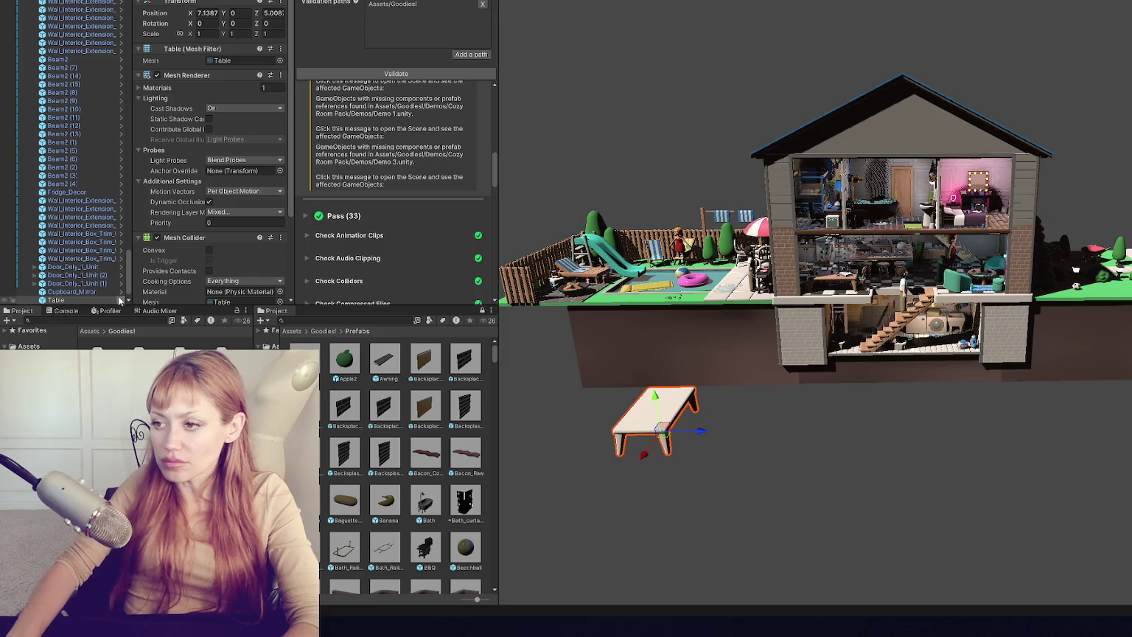
- Undo the table's move so it returns inside the house, then view the house up close
{"action": "key", "text": "ctrl+z"}
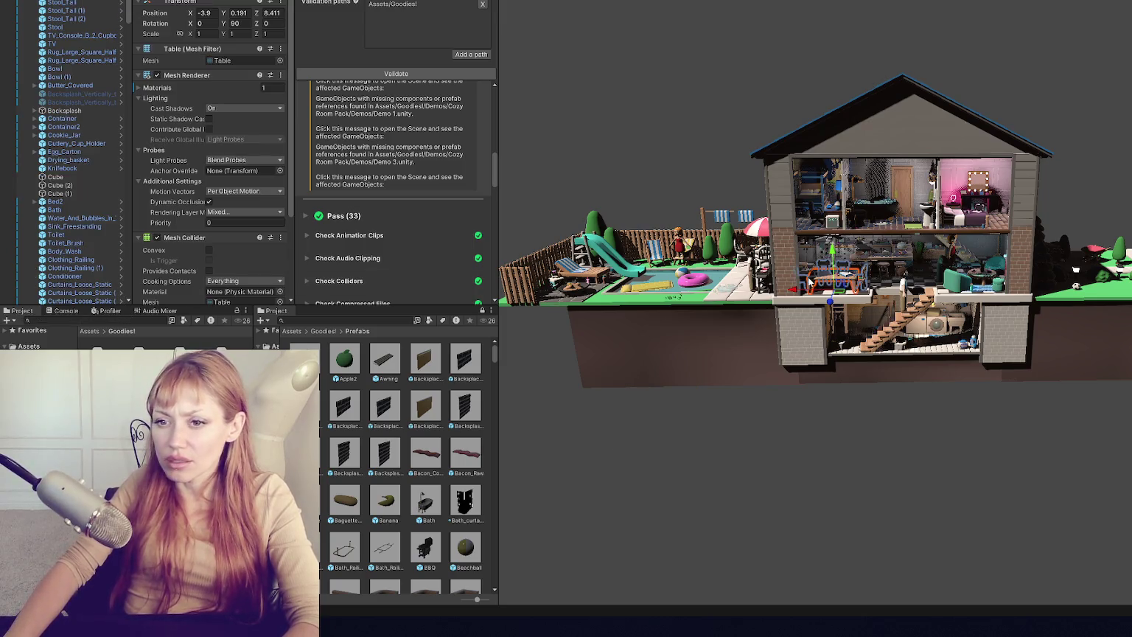
{"action": "mouse_move", "coordinate": [938, 443]}
{"action": "left_mouse_down"}
{"action": "mouse_move", "coordinate": [816, 465]}
{"action": "mouse_move", "coordinate": [1014, 458]}
{"action": "left_mouse_up"}
{"action": "scroll", "coordinate": [950, 361], "scroll_direction": "up", "scroll_amount": 5}
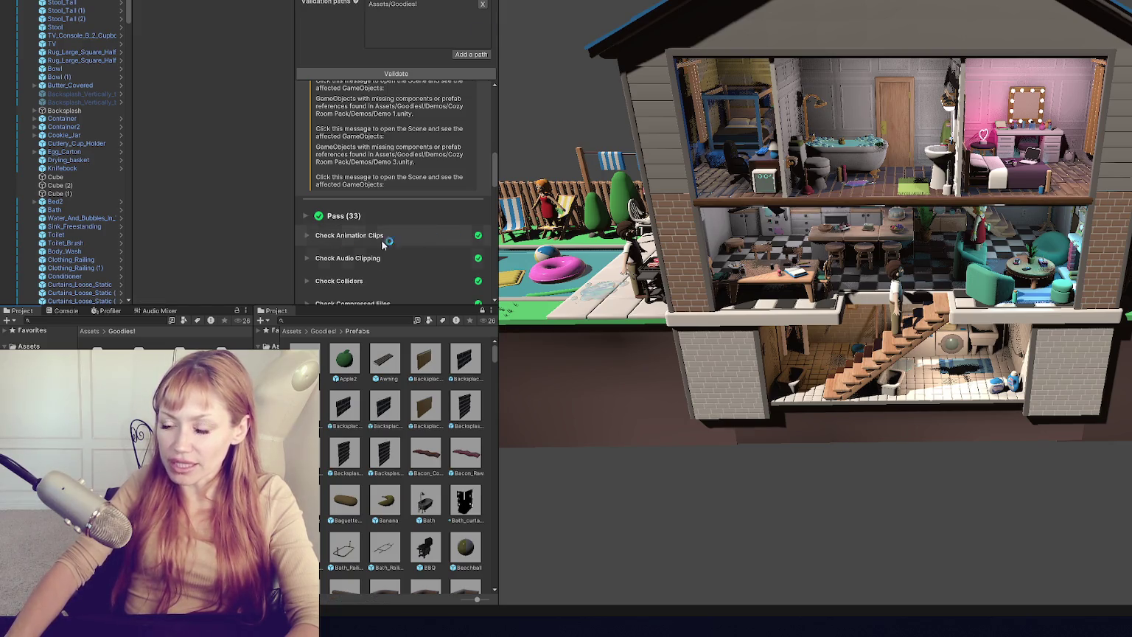
{"action": "left_click_drag", "start_coordinate": [550, 181], "coordinate": [613, 191]}
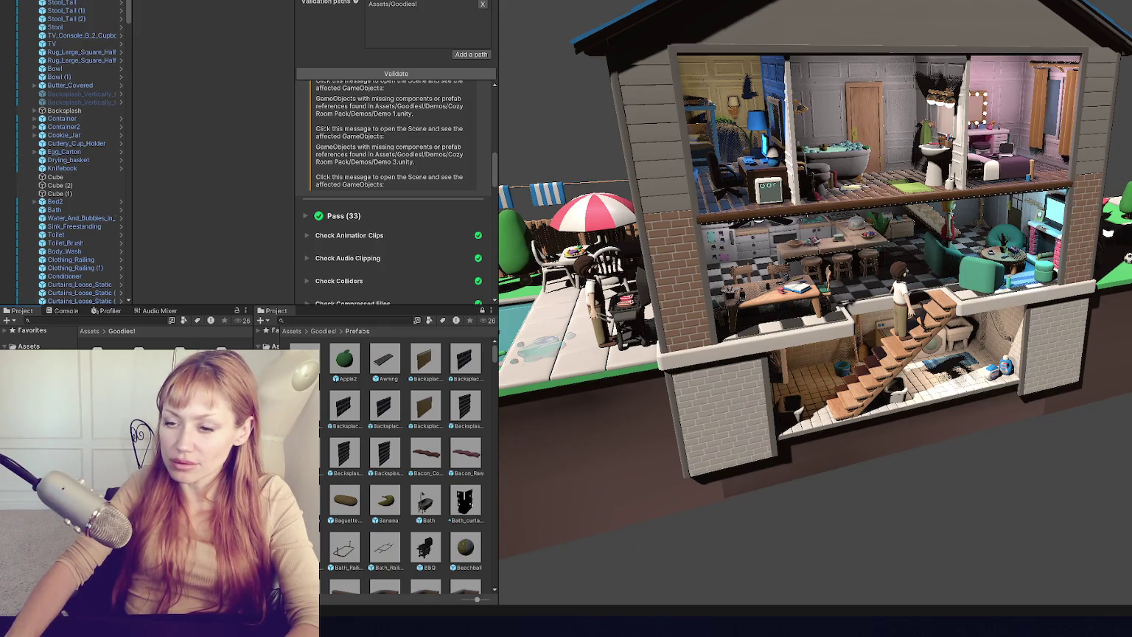
{"action": "right_click", "coordinate": [62, 347]}
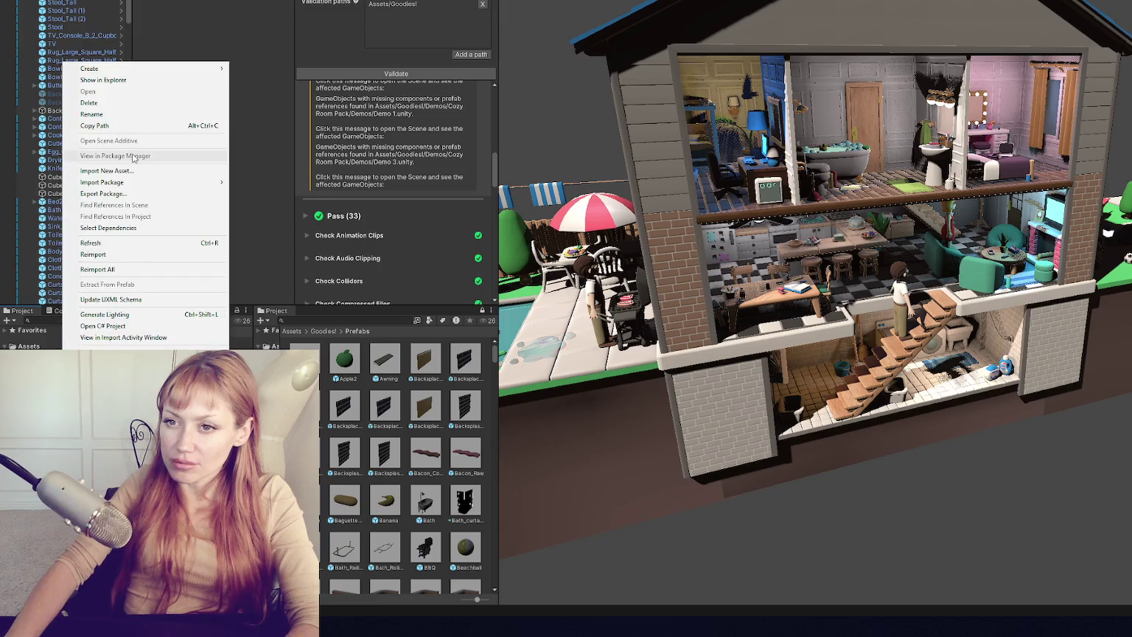
- Begin Export Package for the assets, then cancel it without exporting
{"action": "left_click", "coordinate": [111, 194]}
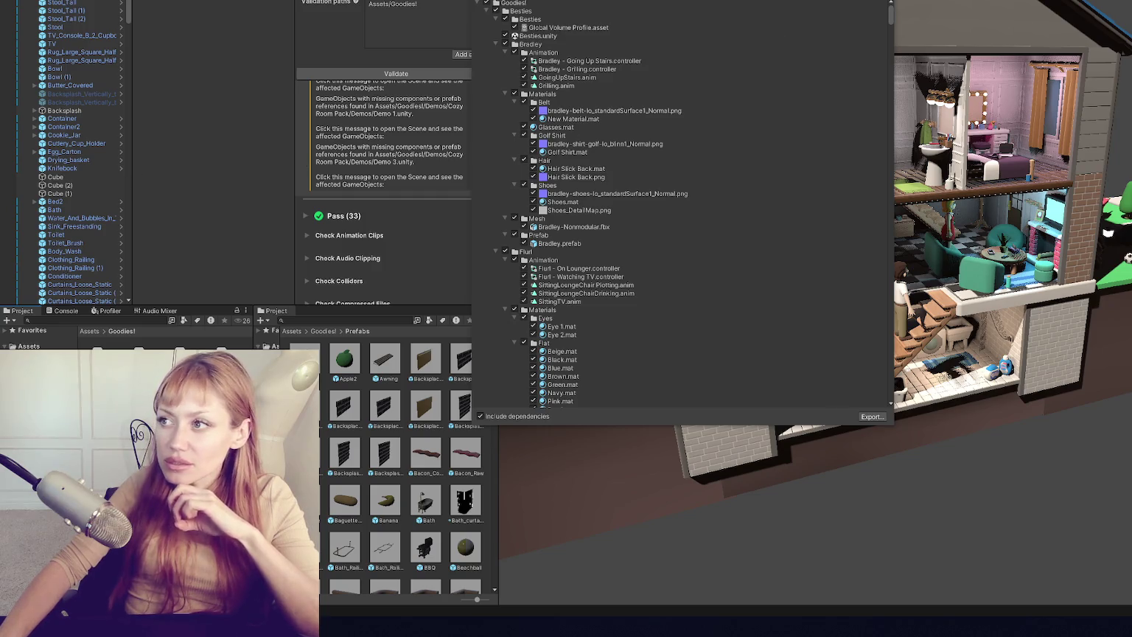
{"action": "key", "text": "Escape"}
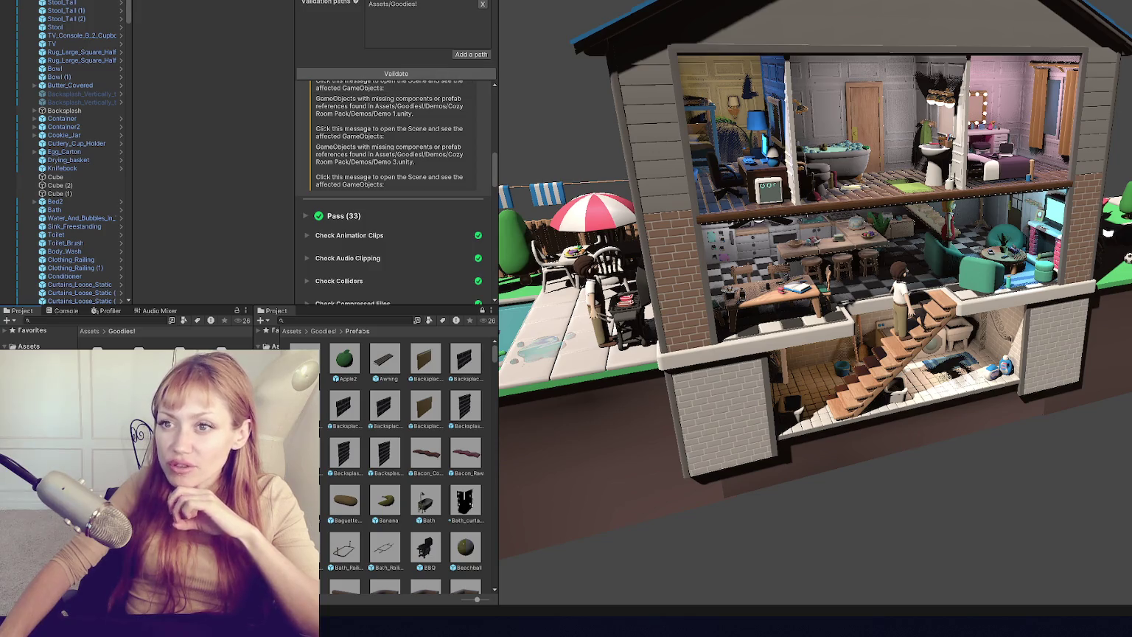
{"action": "left_click", "coordinate": [516, 110]}
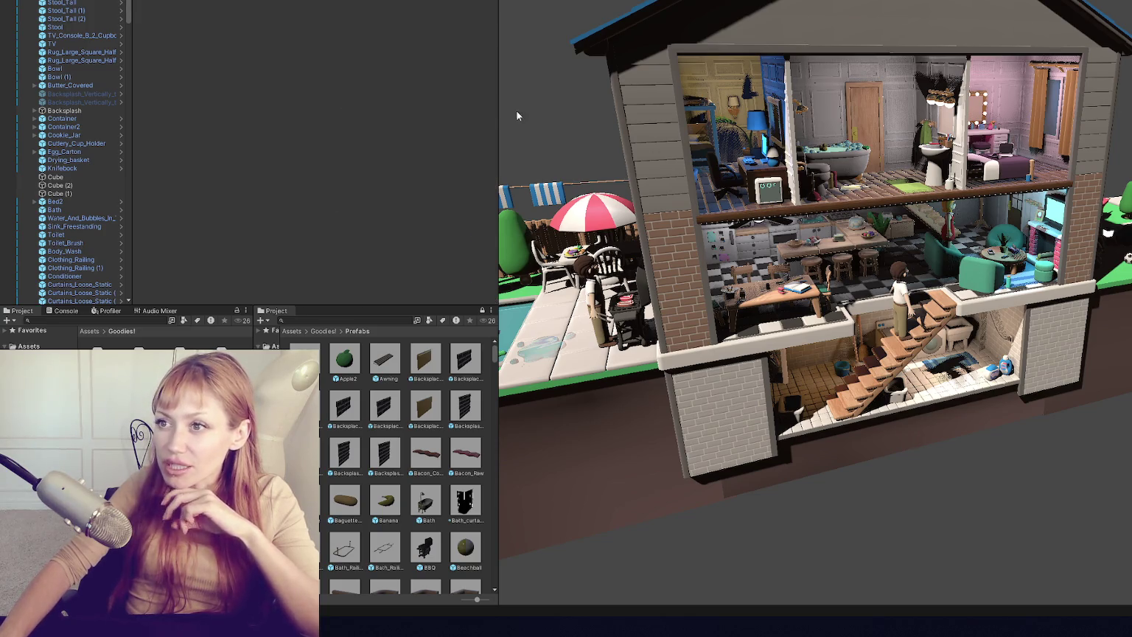
- Widen the Scene view by dragging the panel splitters beside the hierarchy
{"action": "mouse_move", "coordinate": [499, 54]}
{"action": "left_mouse_down"}
{"action": "mouse_move", "coordinate": [90, 56]}
{"action": "mouse_move", "coordinate": [120, 60]}
{"action": "left_mouse_up"}
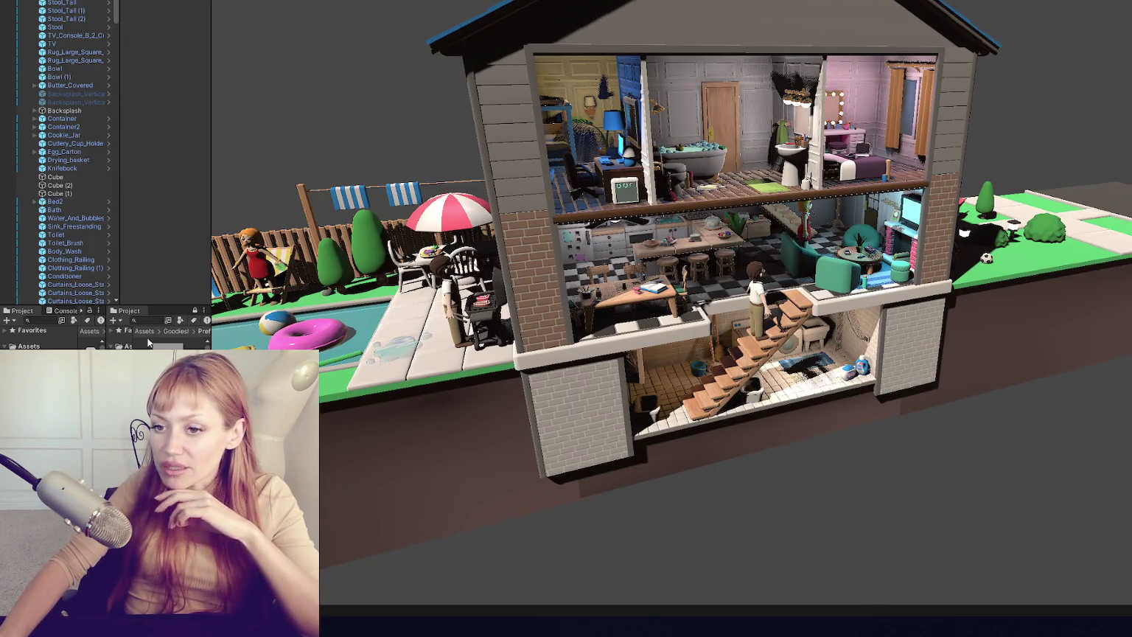
{"action": "right_click", "coordinate": [129, 313]}
{"action": "key", "text": "Escape"}
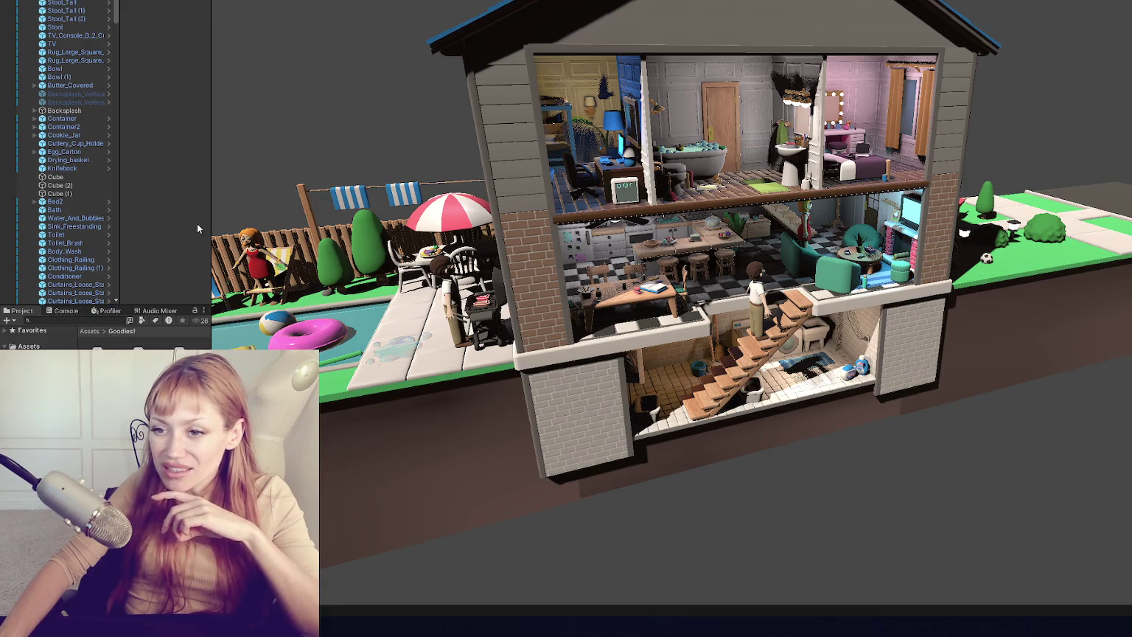
{"action": "mouse_move", "coordinate": [212, 188]}
{"action": "left_mouse_down"}
{"action": "mouse_move", "coordinate": [278, 188]}
{"action": "mouse_move", "coordinate": [204, 186]}
{"action": "mouse_move", "coordinate": [248, 186]}
{"action": "left_mouse_up"}
- Move the patio's cooler, with its pink drink, down and left along the fence
{"action": "left_click", "coordinate": [516, 132]}
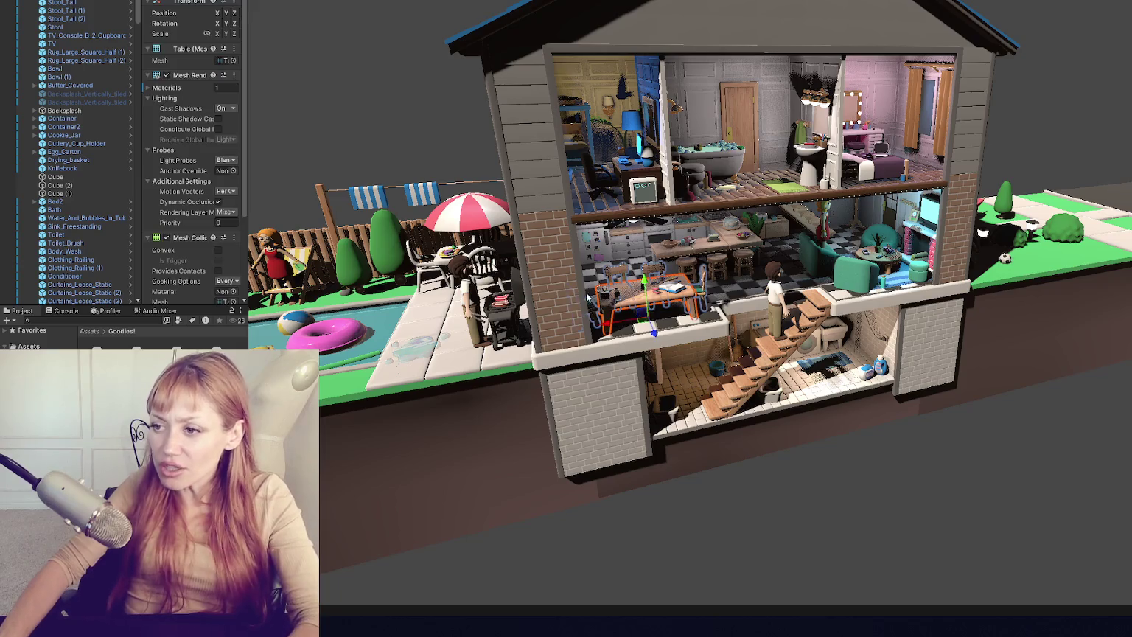
{"action": "left_click", "coordinate": [391, 161]}
{"action": "mouse_move", "coordinate": [391, 160]}
{"action": "left_mouse_down"}
{"action": "mouse_move", "coordinate": [470, 149]}
{"action": "mouse_move", "coordinate": [551, 204]}
{"action": "left_mouse_up"}
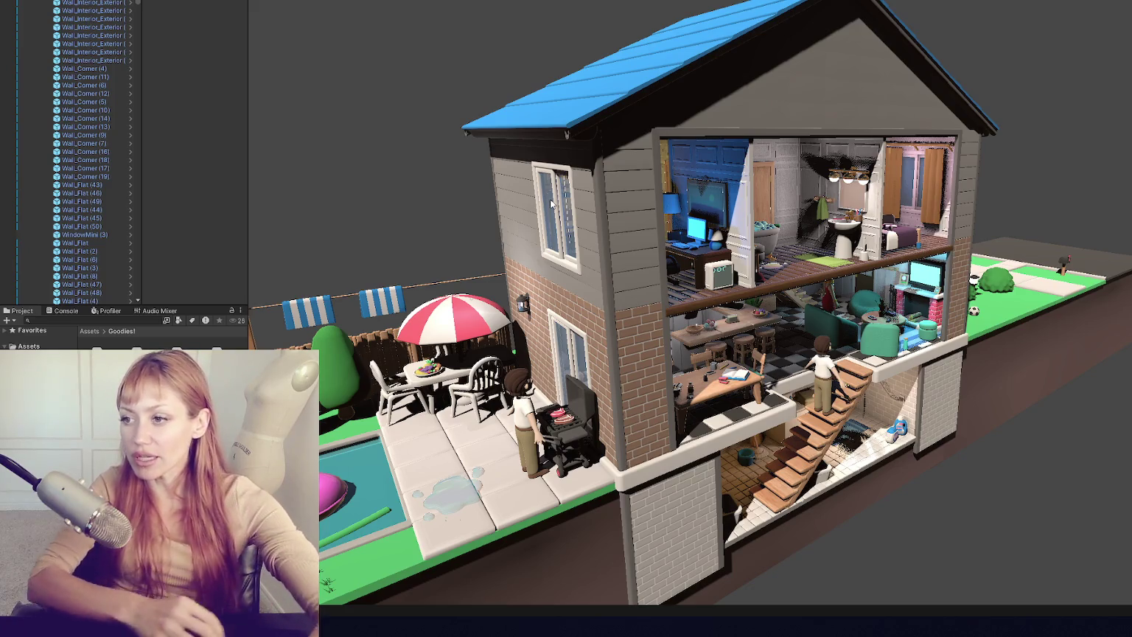
{"action": "scroll", "coordinate": [430, 221], "scroll_direction": "up", "scroll_amount": 3}
{"action": "mouse_move", "coordinate": [429, 221]}
{"action": "left_mouse_down"}
{"action": "mouse_move", "coordinate": [664, 194]}
{"action": "mouse_move", "coordinate": [634, 191]}
{"action": "mouse_move", "coordinate": [575, 236]}
{"action": "mouse_move", "coordinate": [655, 279]}
{"action": "mouse_move", "coordinate": [493, 258]}
{"action": "mouse_move", "coordinate": [544, 254]}
{"action": "left_mouse_up"}
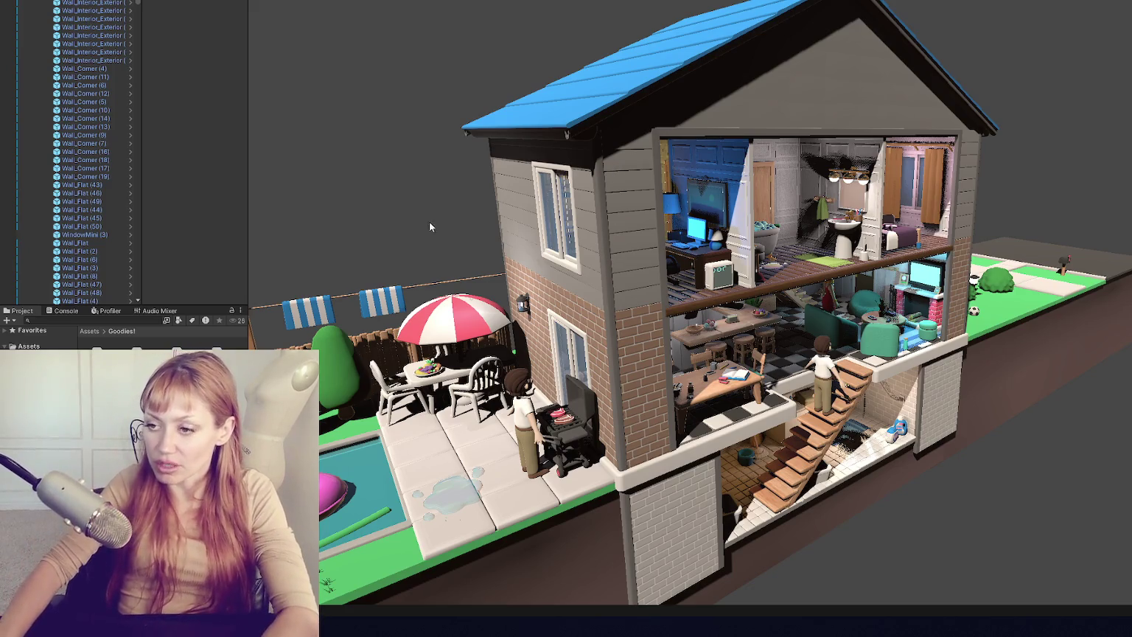
{"action": "scroll", "coordinate": [663, 194], "scroll_direction": "down", "scroll_amount": 3}
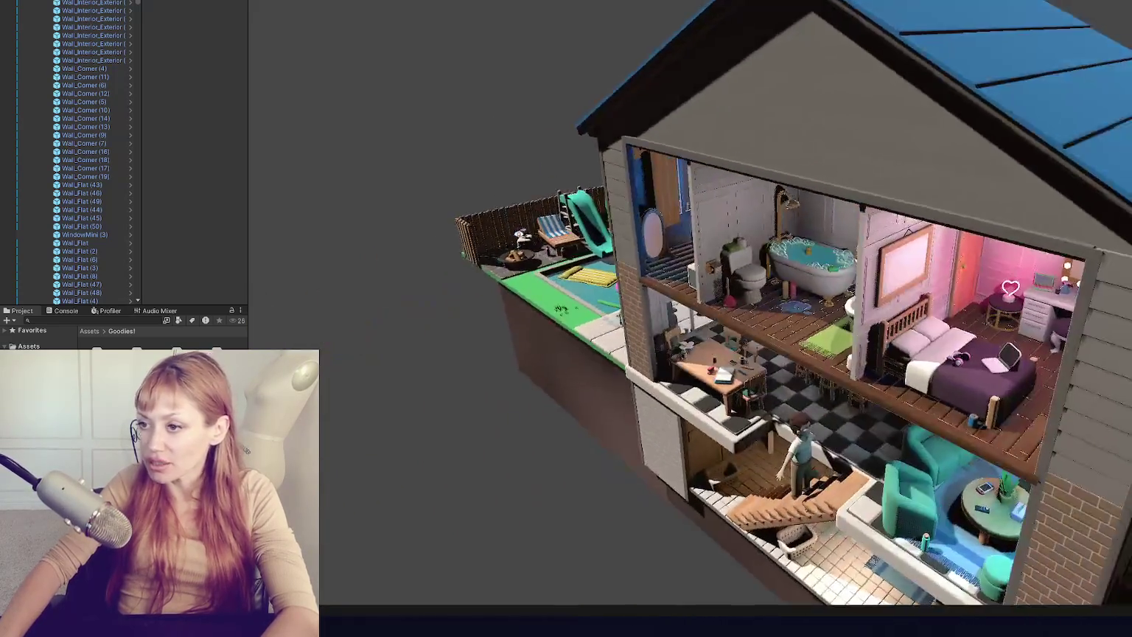
{"action": "left_click", "coordinate": [516, 269]}
{"action": "mouse_move", "coordinate": [502, 301]}
{"action": "left_mouse_down"}
{"action": "mouse_move", "coordinate": [474, 273]}
{"action": "mouse_move", "coordinate": [638, 222]}
{"action": "mouse_move", "coordinate": [604, 224]}
{"action": "left_mouse_up"}
{"action": "key", "text": "f"}
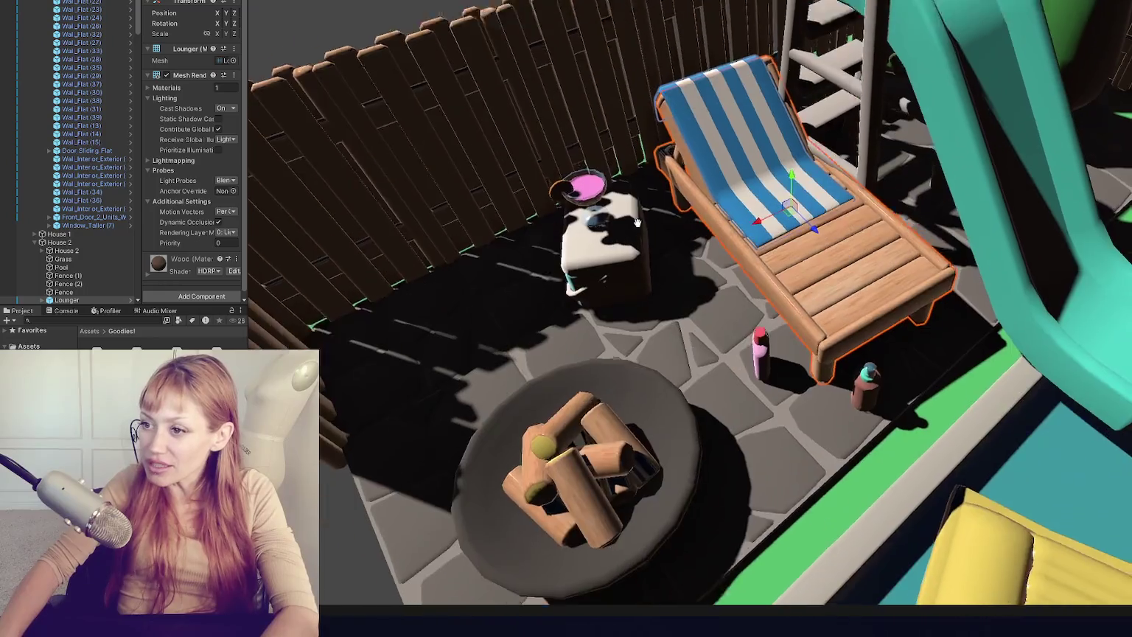
{"action": "left_click", "coordinate": [605, 224]}
{"action": "left_click", "coordinate": [591, 175]}
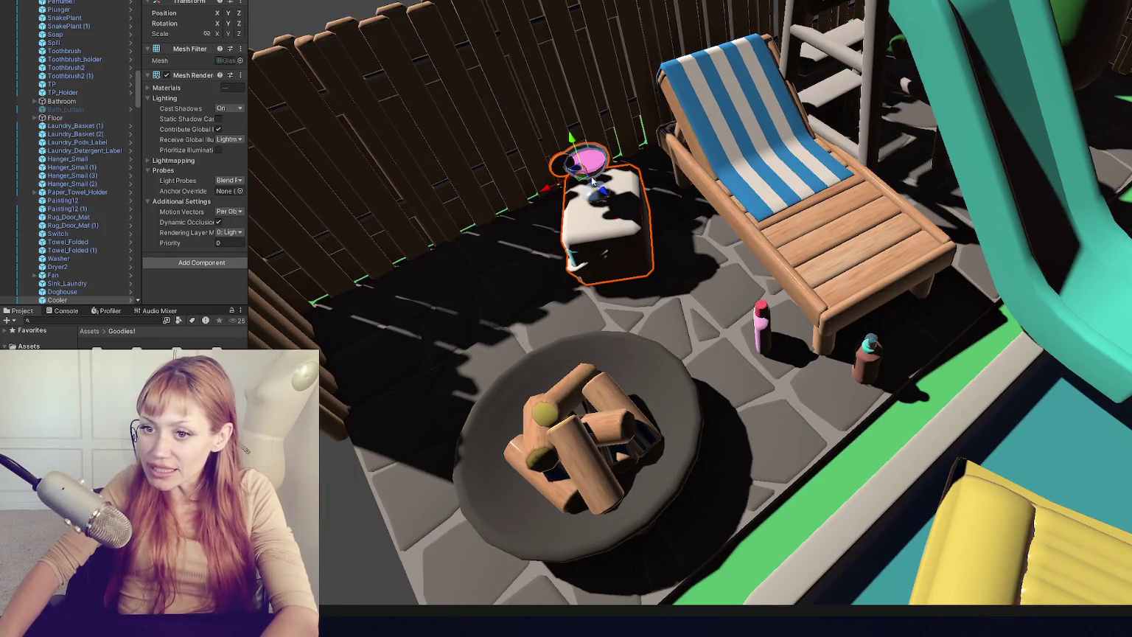
{"action": "left_click", "coordinate": [667, 255]}
{"action": "left_click", "coordinate": [593, 166]}
{"action": "left_click", "coordinate": [602, 249]}
{"action": "mouse_move", "coordinate": [605, 255]}
{"action": "left_mouse_down"}
{"action": "mouse_move", "coordinate": [604, 286]}
{"action": "mouse_move", "coordinate": [535, 292]}
{"action": "mouse_move", "coordinate": [552, 292]}
{"action": "left_mouse_up"}
- Nudge the sunscreen bottle left, and shift the fire pit and lounger down and left
{"action": "left_click", "coordinate": [763, 329]}
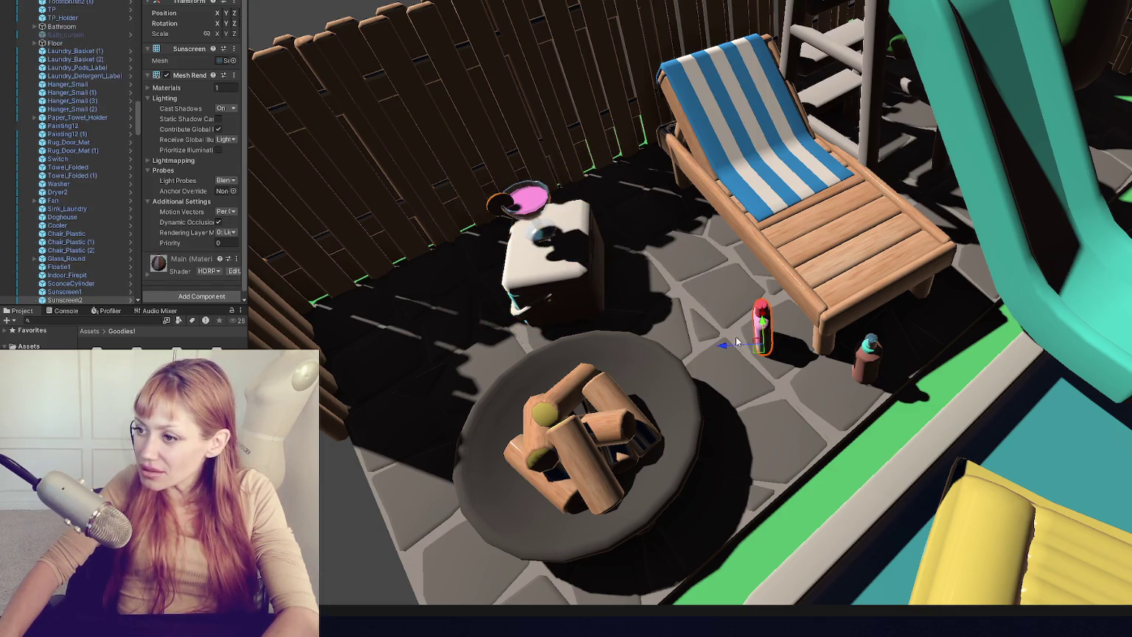
{"action": "left_click_drag", "start_coordinate": [759, 328], "coordinate": [725, 324]}
{"action": "left_click", "coordinate": [647, 391]}
{"action": "key", "text": "f"}
{"action": "left_click_drag", "start_coordinate": [628, 293], "coordinate": [608, 318]}
{"action": "left_click", "coordinate": [829, 91]}
{"action": "mouse_move", "coordinate": [804, 50]}
{"action": "left_mouse_down"}
{"action": "mouse_move", "coordinate": [734, 57]}
{"action": "mouse_move", "coordinate": [699, 383]}
{"action": "mouse_move", "coordinate": [796, 221]}
{"action": "left_mouse_up"}
{"action": "scroll", "coordinate": [797, 220], "scroll_direction": "up", "scroll_amount": 3}
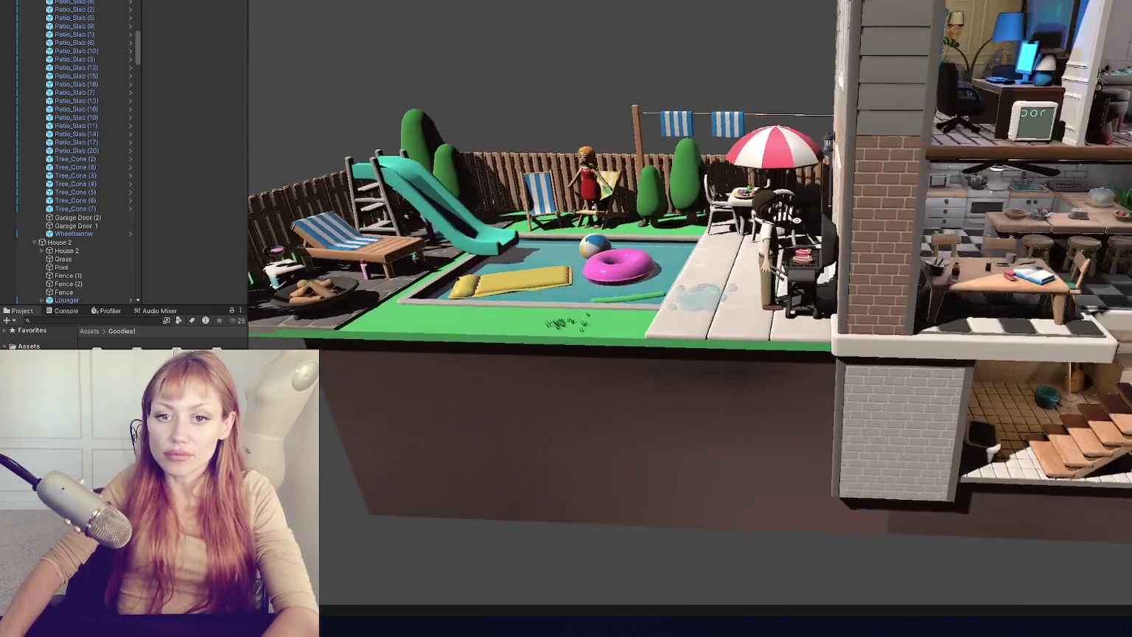
{"action": "scroll", "coordinate": [811, 225], "scroll_direction": "down", "scroll_amount": 3}
{"action": "scroll", "coordinate": [844, 233], "scroll_direction": "down", "scroll_amount": 2}
{"action": "scroll", "coordinate": [629, 220], "scroll_direction": "up", "scroll_amount": 5}
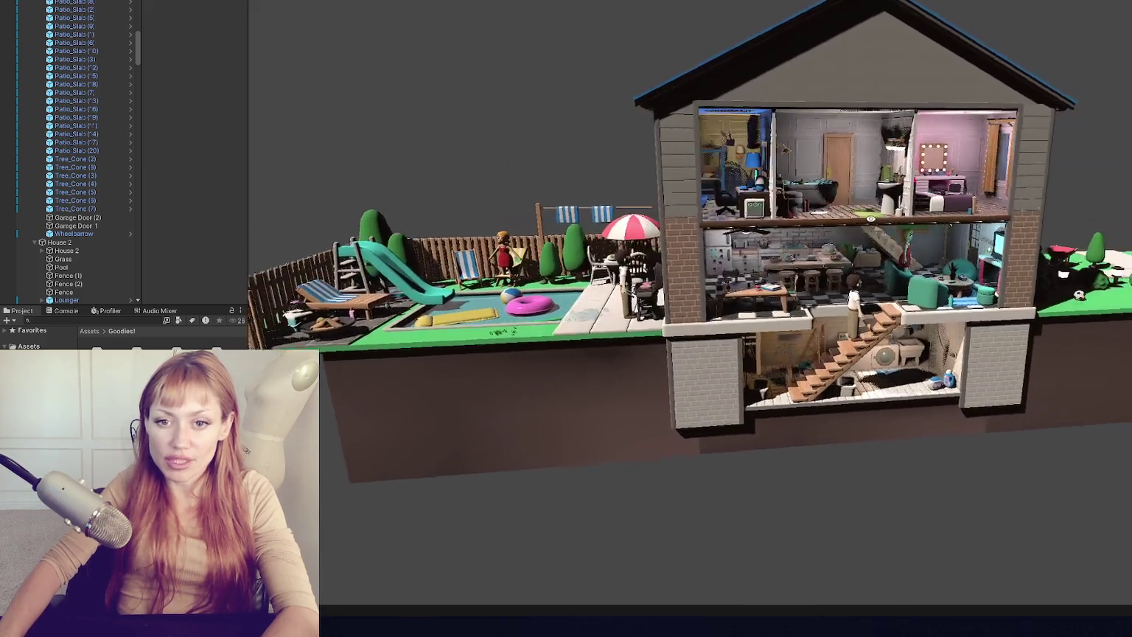
{"action": "left_click_drag", "start_coordinate": [629, 220], "coordinate": [634, 184]}
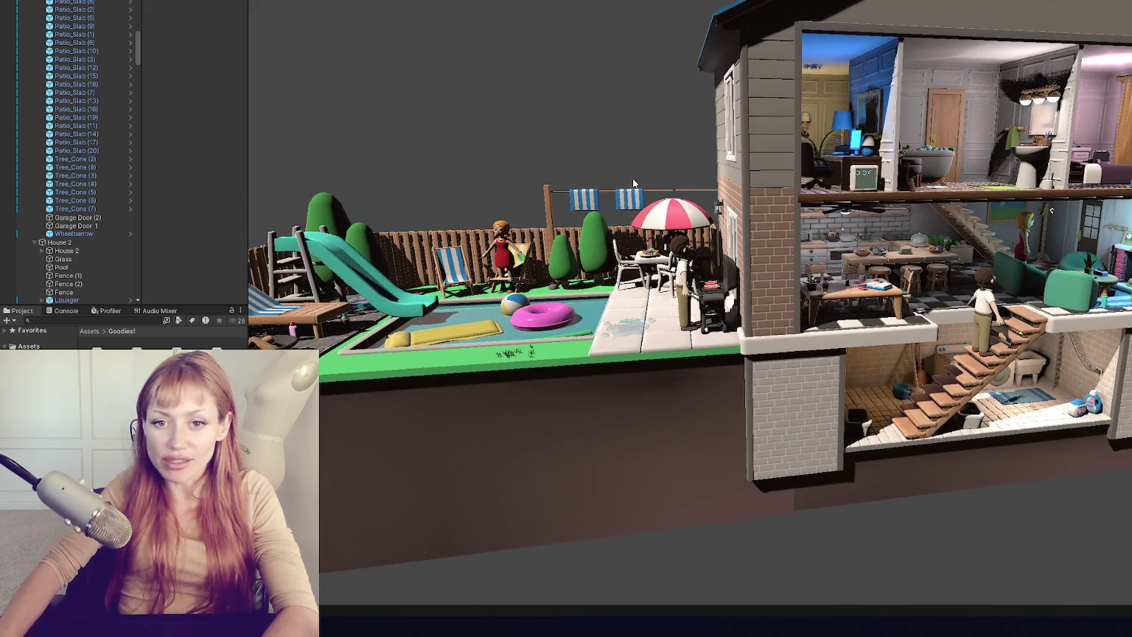
{"action": "mouse_move", "coordinate": [597, 126]}
{"action": "left_mouse_down"}
{"action": "mouse_move", "coordinate": [789, 201]}
{"action": "mouse_move", "coordinate": [961, 187]}
{"action": "mouse_move", "coordinate": [1006, 197]}
{"action": "mouse_move", "coordinate": [849, 215]}
{"action": "mouse_move", "coordinate": [1080, 185]}
{"action": "left_mouse_up"}
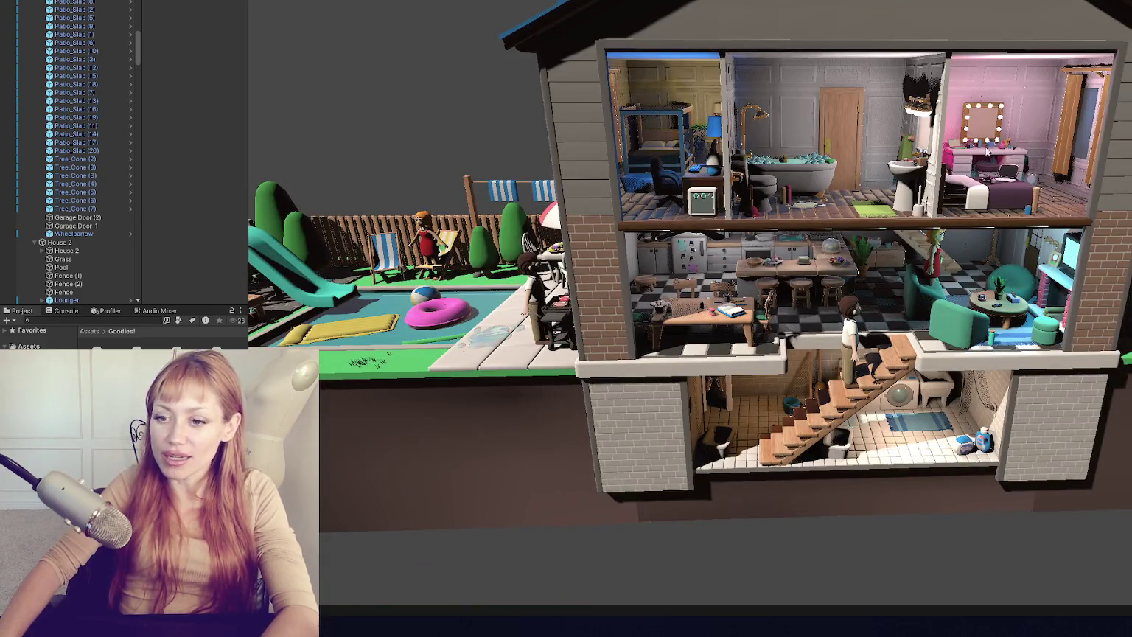
- Export the checked Goodies assets as a Unity package, then bring up the Windows Start menu
{"action": "right_click", "coordinate": [42, 346]}
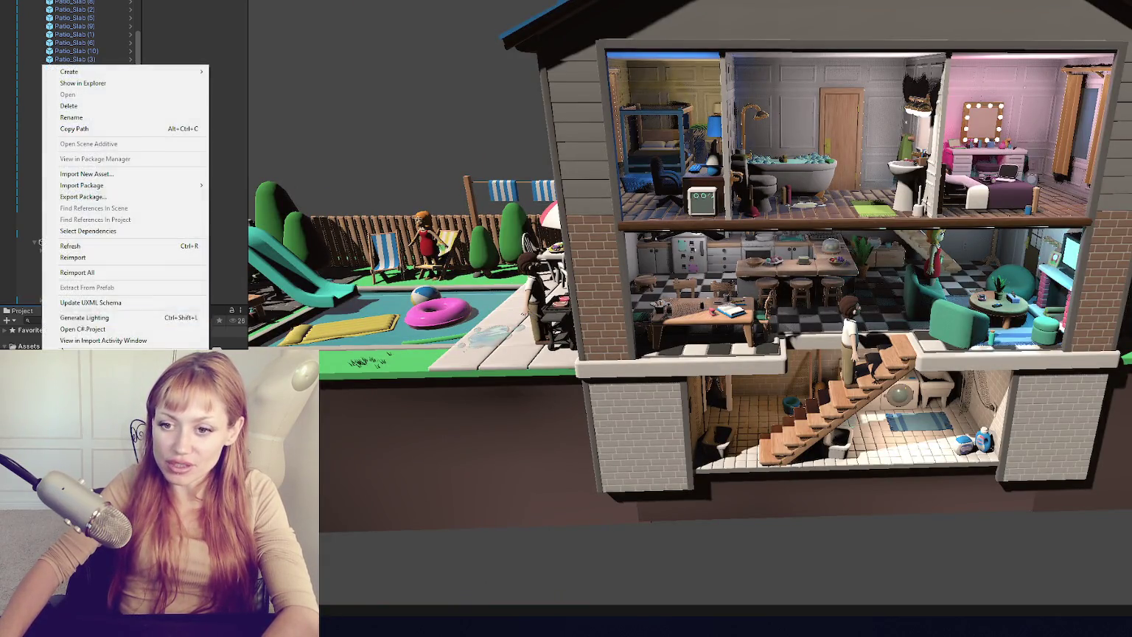
{"action": "left_click", "coordinate": [85, 196]}
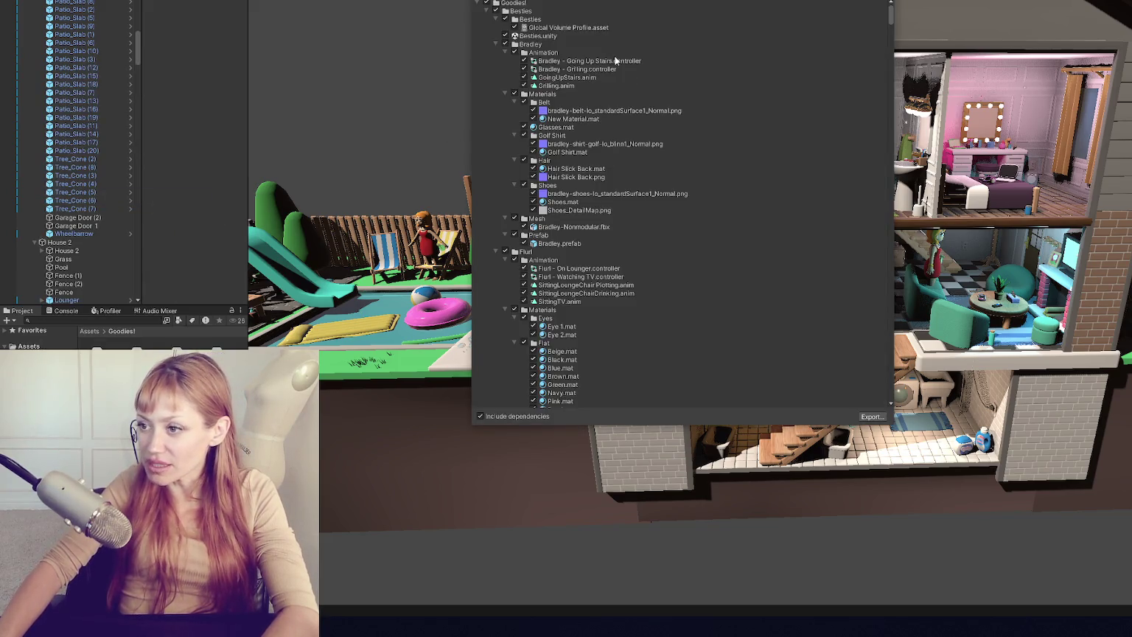
{"action": "left_click", "coordinate": [873, 417]}
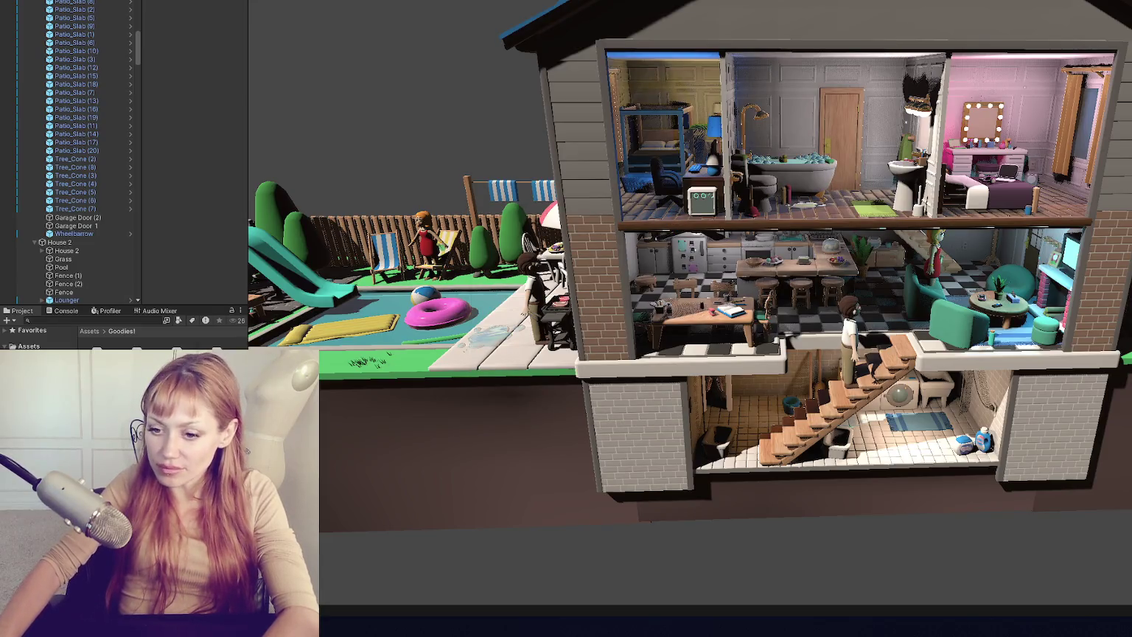
{"action": "key", "text": "super"}
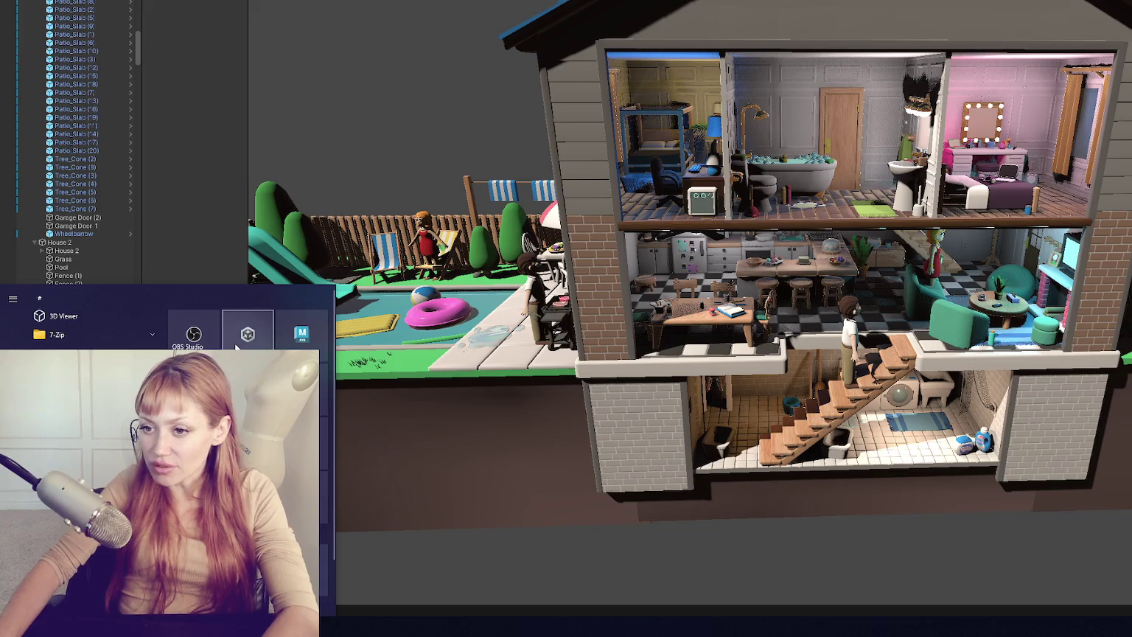
- Launch Unity Hub from the Start menu to view its Projects list, then close it
{"action": "left_click", "coordinate": [243, 338]}
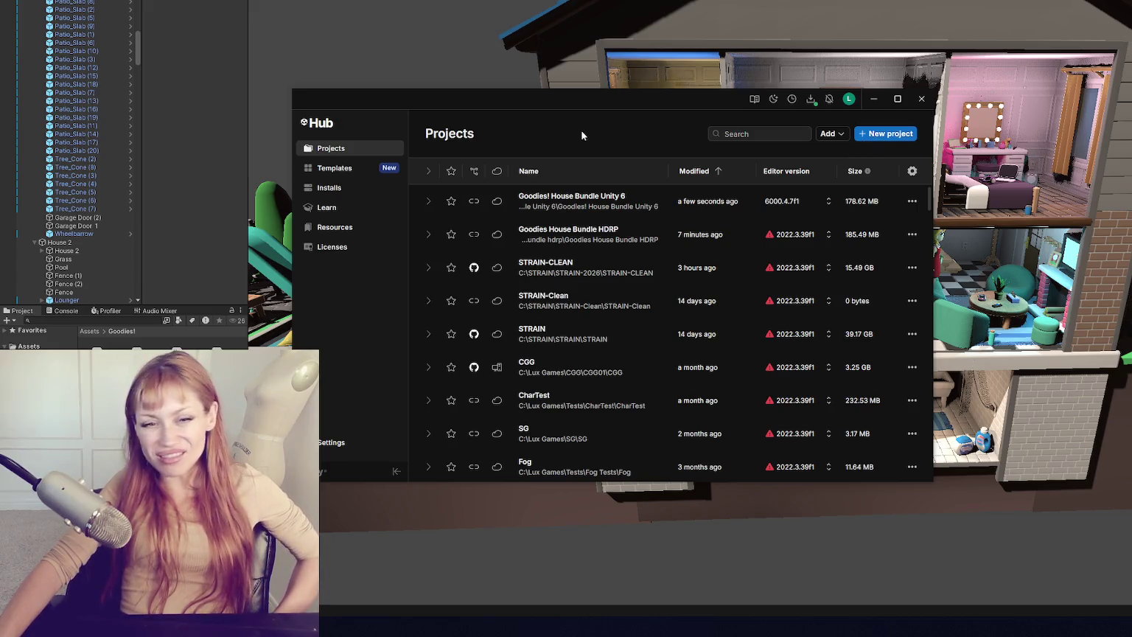
{"action": "left_click", "coordinate": [922, 99]}
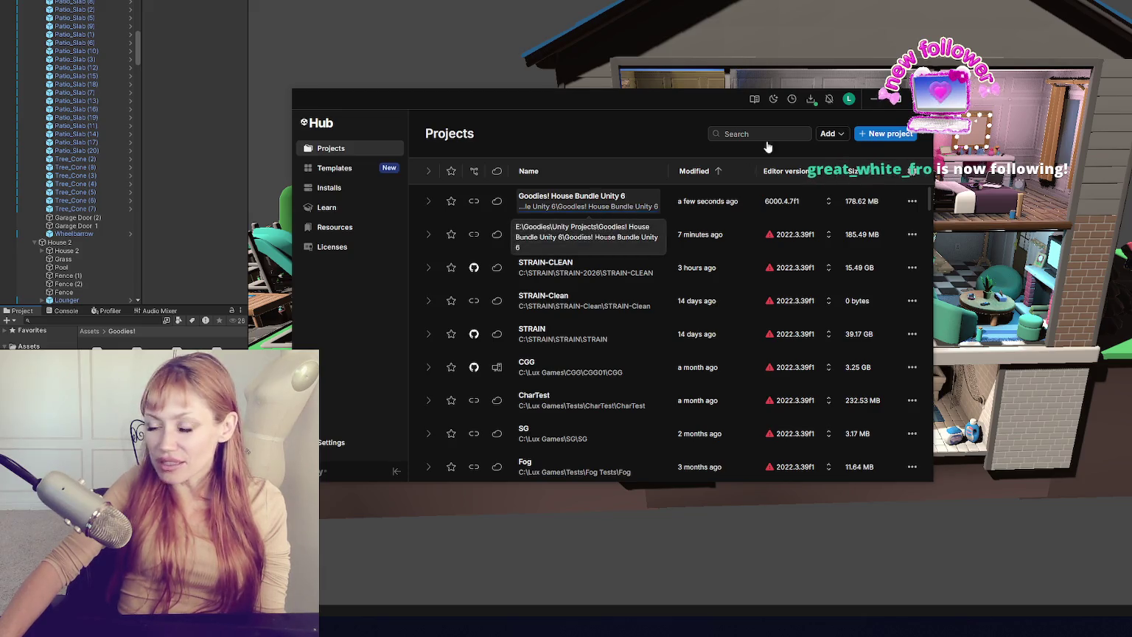
- Open the Goodies! House Bundle Unity 6 project in Unity Hub, then bring up the Start menu
{"action": "left_click", "coordinate": [631, 209]}
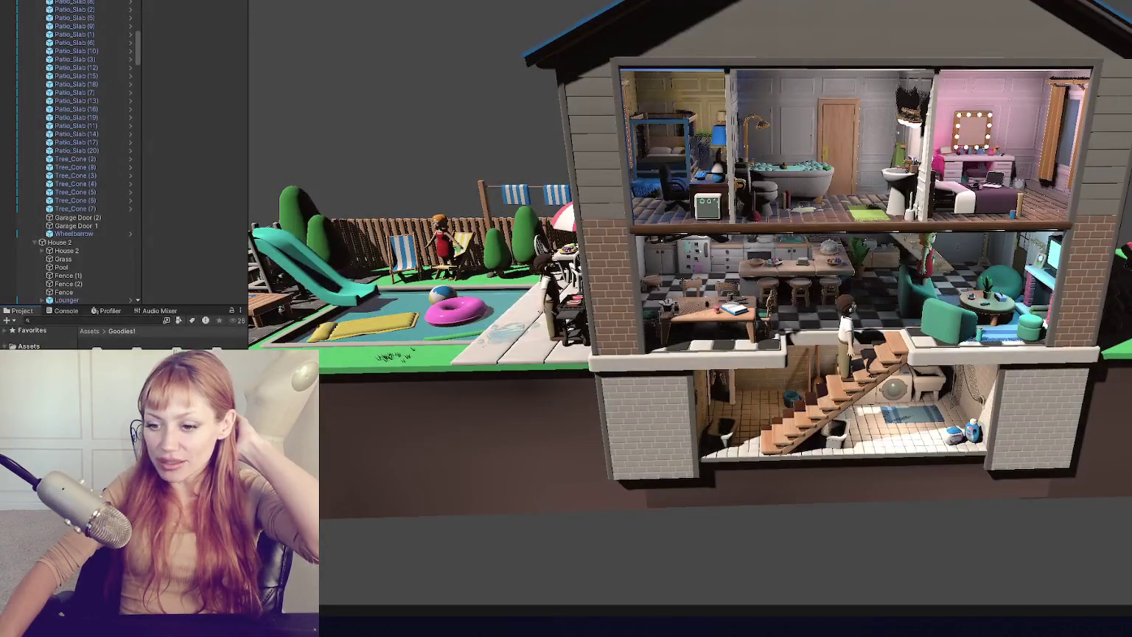
{"action": "key", "text": "super"}
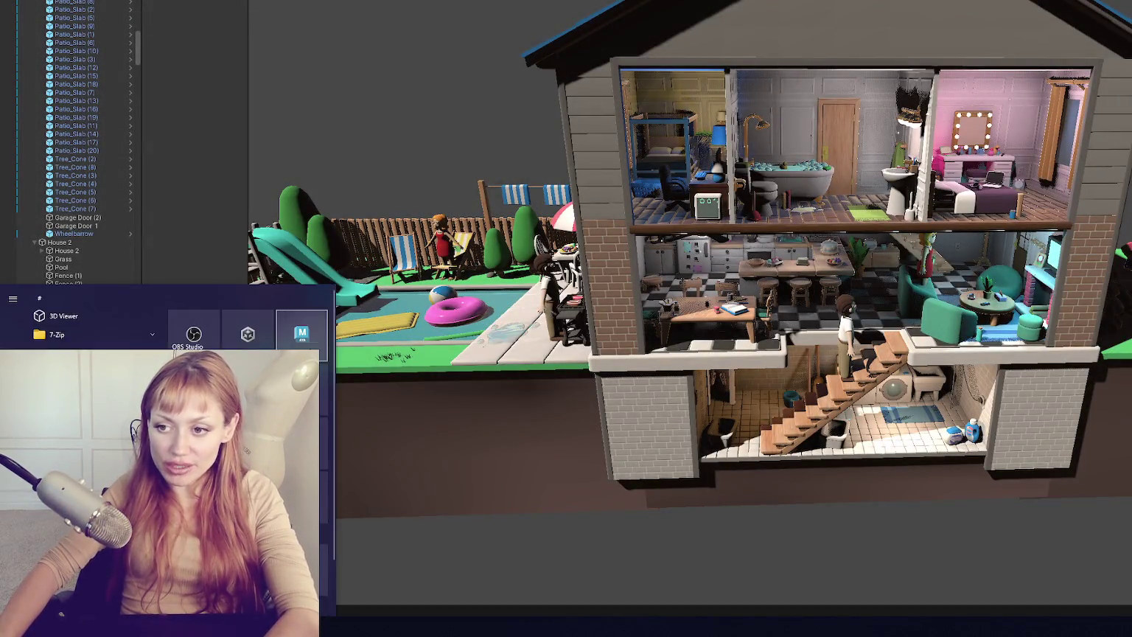
- Launch Autodesk Maya from the Start menu
{"action": "left_click", "coordinate": [668, 442]}
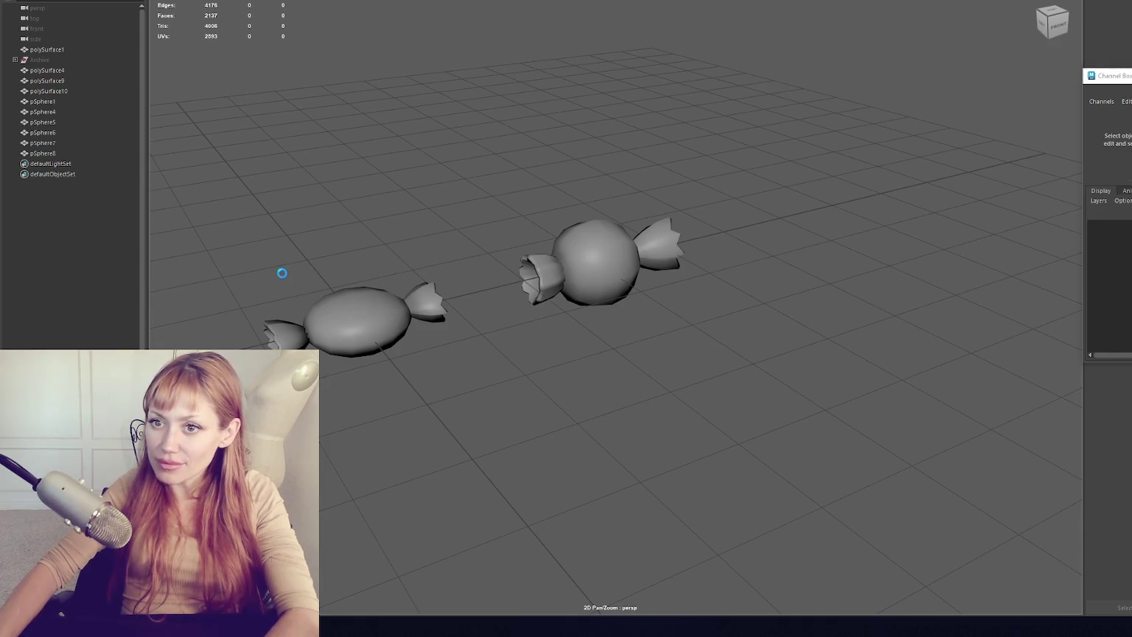
- Unhide the Archive sphere, then hide it again
{"action": "scroll", "coordinate": [616, 295], "scroll_direction": "down", "scroll_amount": 5}
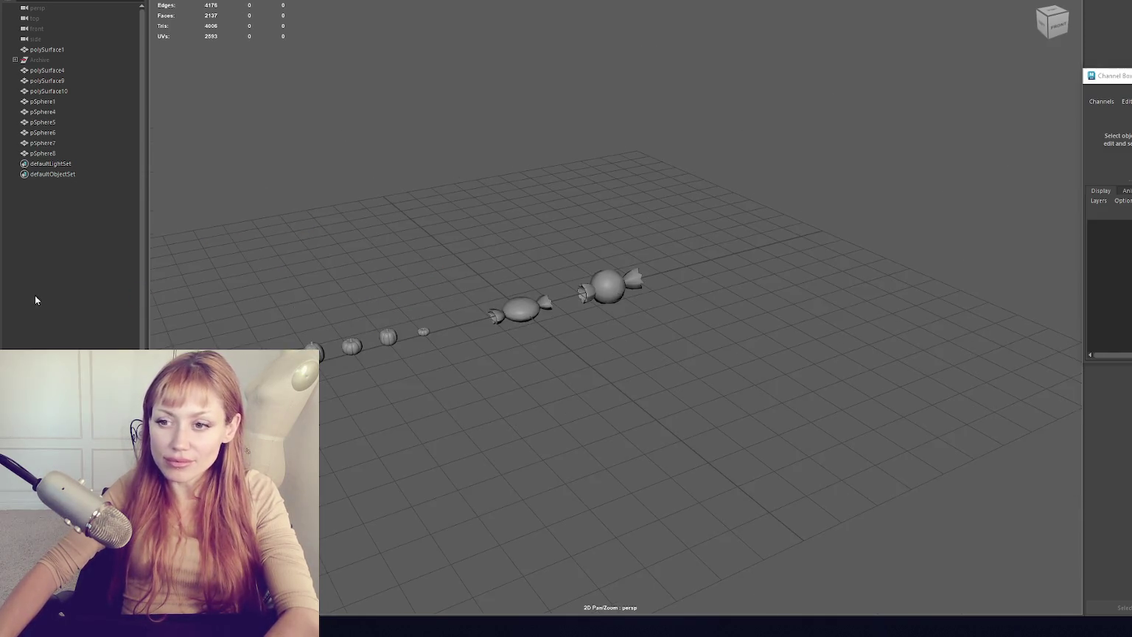
{"action": "scroll", "coordinate": [594, 299], "scroll_direction": "up", "scroll_amount": 4}
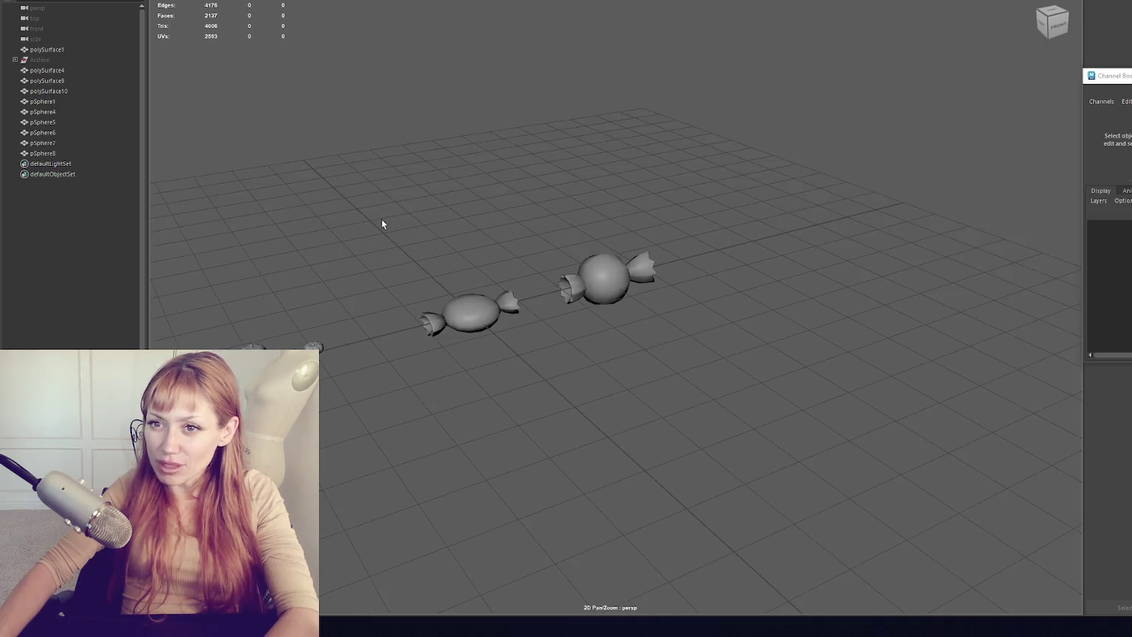
{"action": "left_click", "coordinate": [90, 62]}
{"action": "key", "text": "shift+h"}
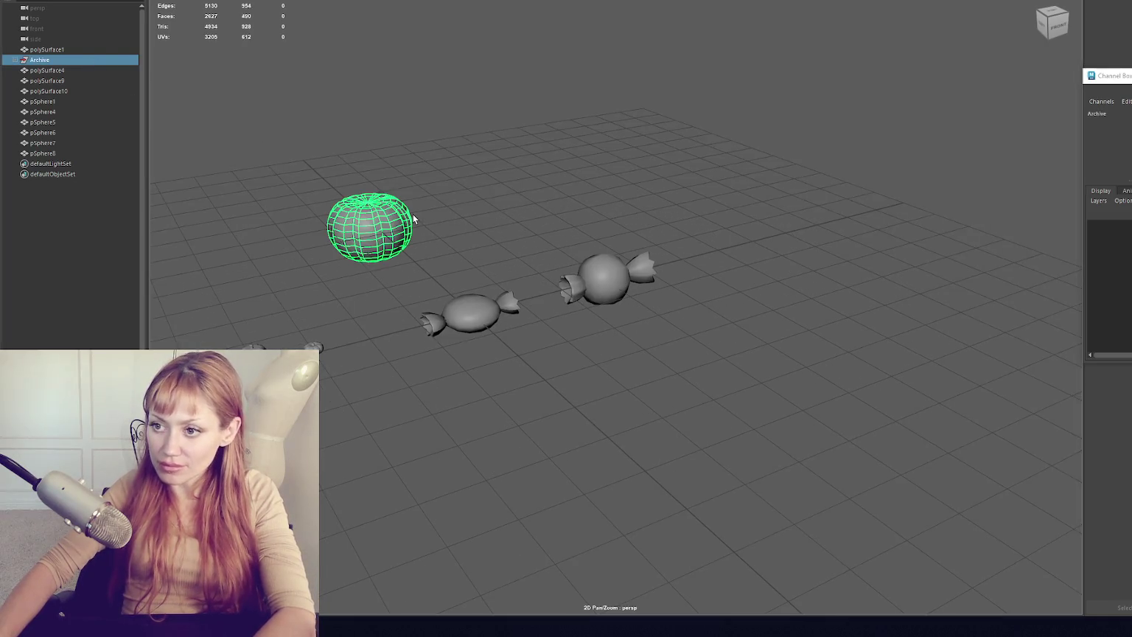
{"action": "key", "text": "ctrl+h"}
- Orbit to a low angle facing the pumpkins and candies
{"action": "scroll", "coordinate": [483, 244], "scroll_direction": "down", "scroll_amount": 4}
{"action": "scroll", "coordinate": [514, 235], "scroll_direction": "up", "scroll_amount": 5}
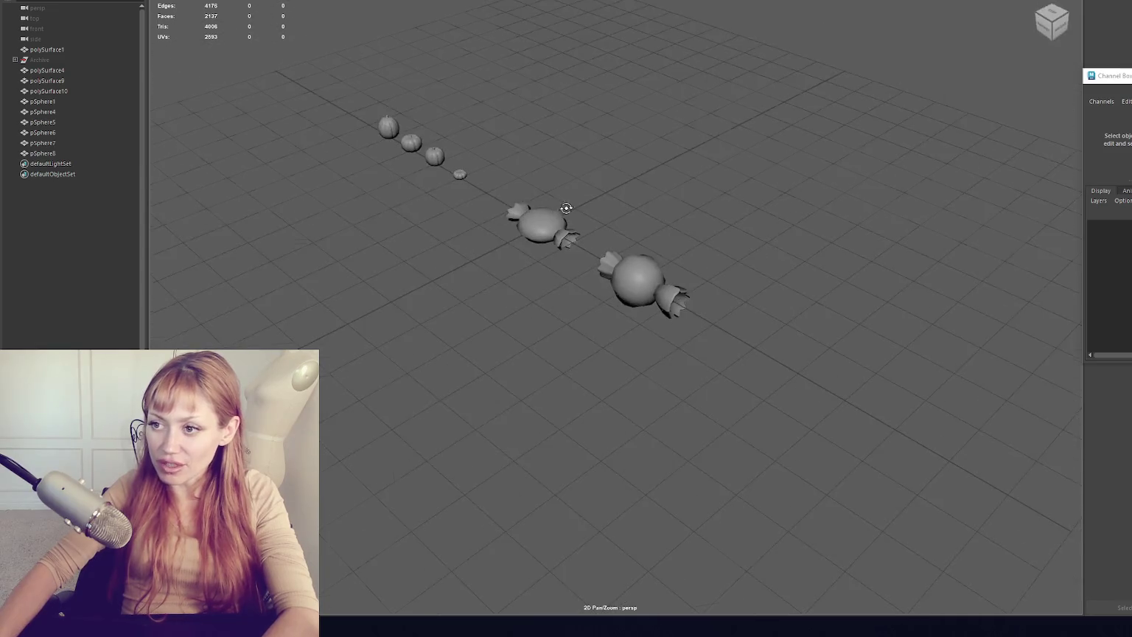
{"action": "scroll", "coordinate": [514, 235], "scroll_direction": "down", "scroll_amount": 5}
{"action": "mouse_move", "coordinate": [531, 243]}
{"action": "left_mouse_down"}
{"action": "mouse_move", "coordinate": [511, 290]}
{"action": "mouse_move", "coordinate": [552, 233]}
{"action": "mouse_move", "coordinate": [572, 246]}
{"action": "mouse_move", "coordinate": [535, 253]}
{"action": "mouse_move", "coordinate": [581, 232]}
{"action": "mouse_move", "coordinate": [564, 241]}
{"action": "left_mouse_up"}
{"action": "scroll", "coordinate": [583, 240], "scroll_direction": "down", "scroll_amount": 3}
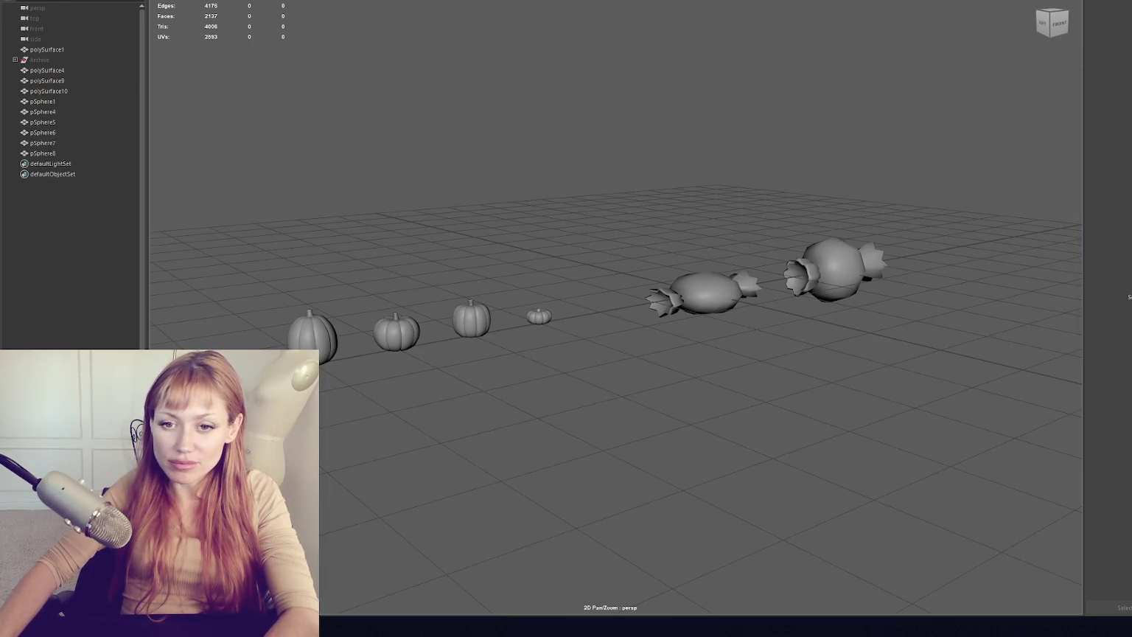
{"action": "scroll", "coordinate": [598, 255], "scroll_direction": "up", "scroll_amount": 2}
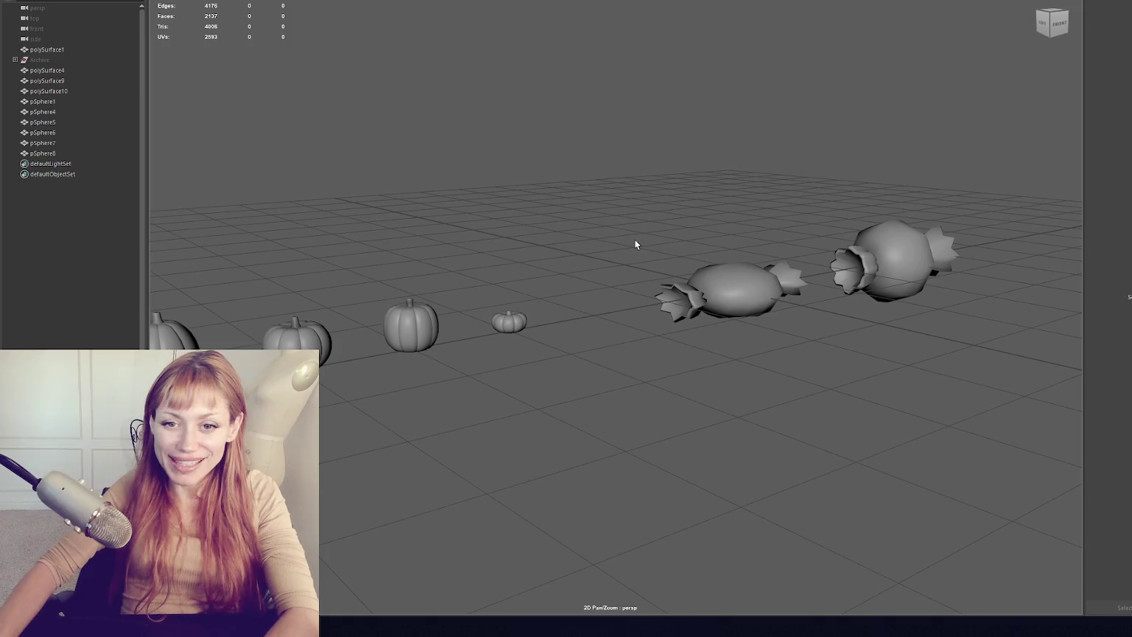
{"action": "mouse_move", "coordinate": [721, 200]}
{"action": "left_mouse_down"}
{"action": "mouse_move", "coordinate": [743, 177]}
{"action": "mouse_move", "coordinate": [414, 219]}
{"action": "left_mouse_up"}
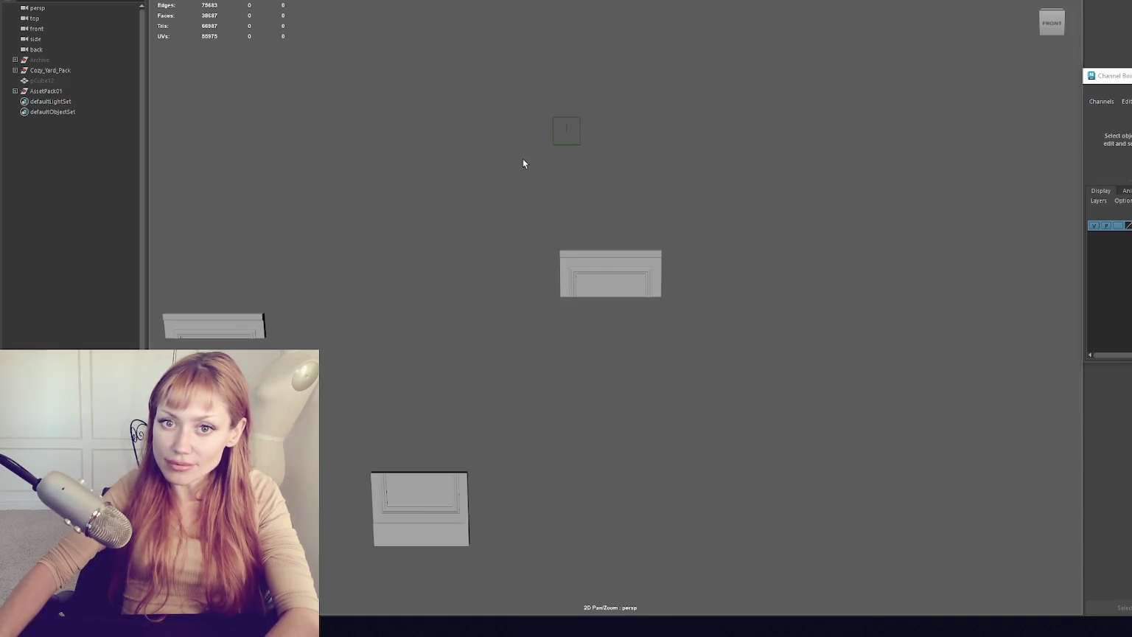
- Pan and orbit the view over the yard's window and cabinet assets
{"action": "scroll", "coordinate": [523, 161], "scroll_direction": "down", "scroll_amount": 5}
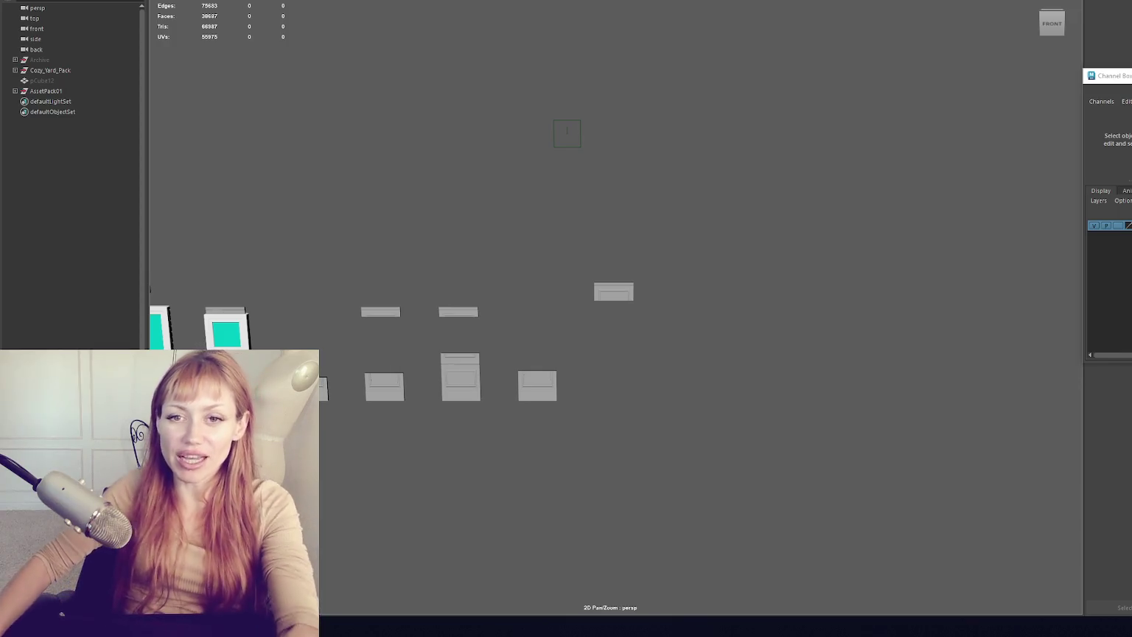
{"action": "left_click_drag", "start_coordinate": [351, 287], "coordinate": [668, 216]}
{"action": "scroll", "coordinate": [533, 258], "scroll_direction": "down", "scroll_amount": 5}
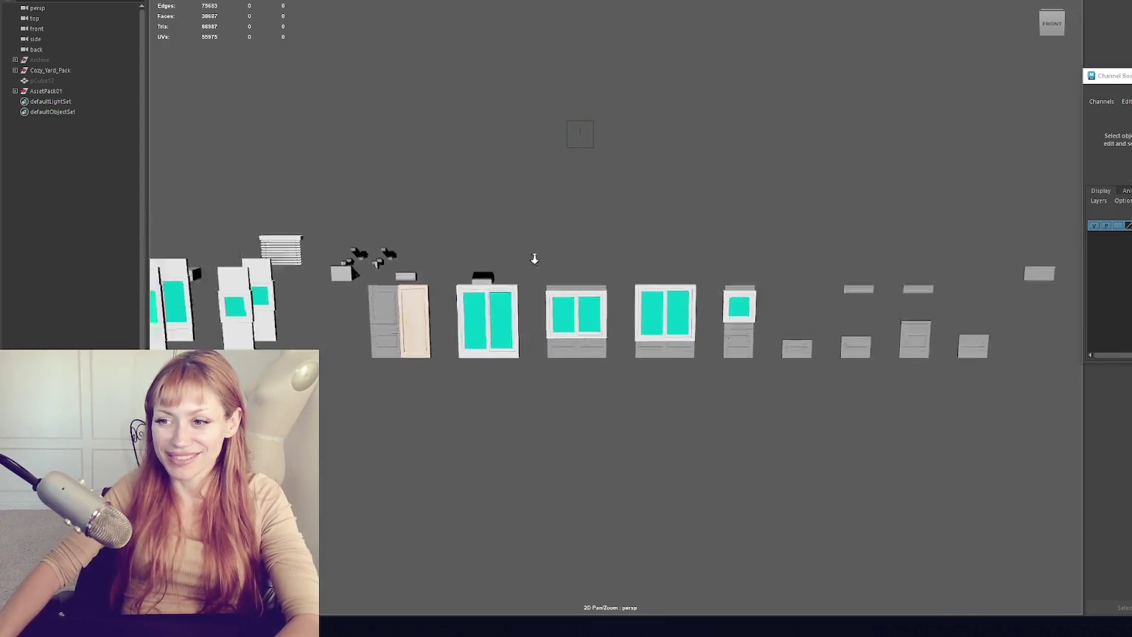
{"action": "left_click_drag", "start_coordinate": [524, 253], "coordinate": [504, 304]}
{"action": "scroll", "coordinate": [701, 266], "scroll_direction": "up", "scroll_amount": 3}
{"action": "scroll", "coordinate": [702, 265], "scroll_direction": "down", "scroll_amount": 5}
{"action": "mouse_move", "coordinate": [485, 226]}
{"action": "left_mouse_down"}
{"action": "mouse_move", "coordinate": [469, 239]}
{"action": "mouse_move", "coordinate": [736, 230]}
{"action": "left_mouse_up"}
{"action": "scroll", "coordinate": [594, 238], "scroll_direction": "up", "scroll_amount": 3}
{"action": "scroll", "coordinate": [594, 238], "scroll_direction": "up", "scroll_amount": 3}
{"action": "scroll", "coordinate": [735, 230], "scroll_direction": "up", "scroll_amount": 3}
{"action": "scroll", "coordinate": [689, 240], "scroll_direction": "down", "scroll_amount": 3}
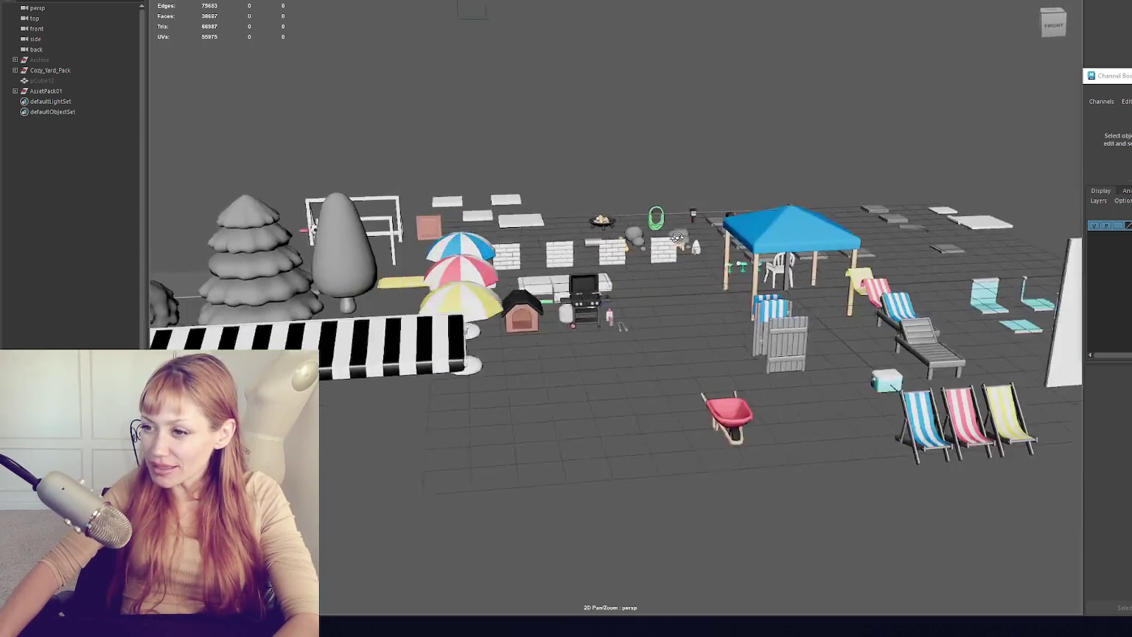
{"action": "scroll", "coordinate": [493, 108], "scroll_direction": "up", "scroll_amount": 1}
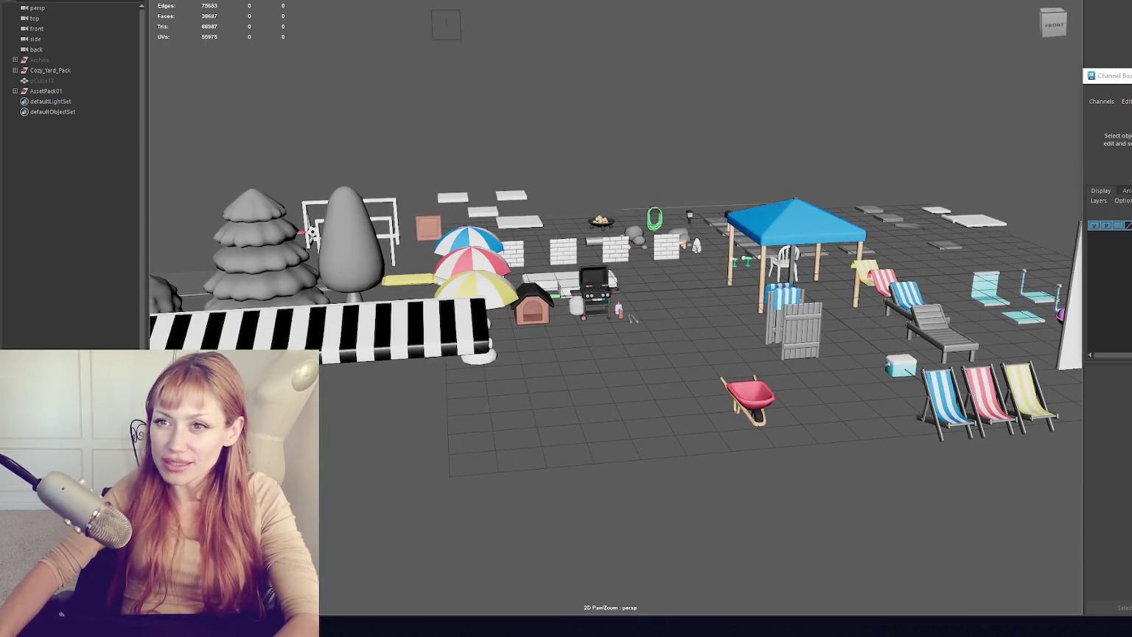
- Create a polygon sphere, delete it, create another, and isolate it in the view
{"action": "left_click", "coordinate": [549, 3]}
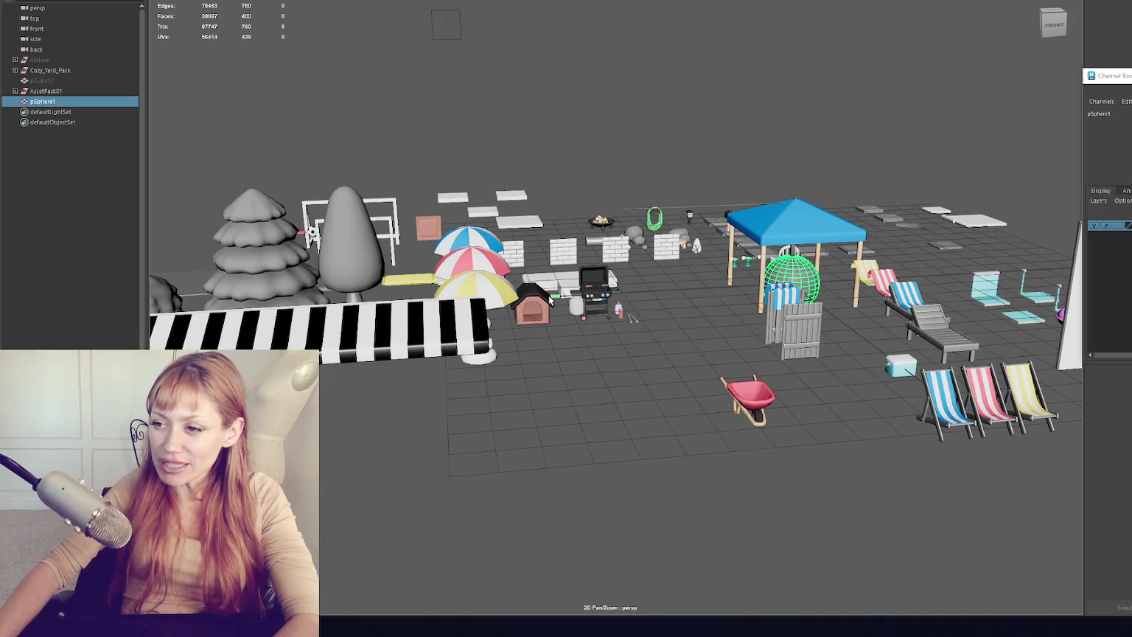
{"action": "key", "text": "Delete"}
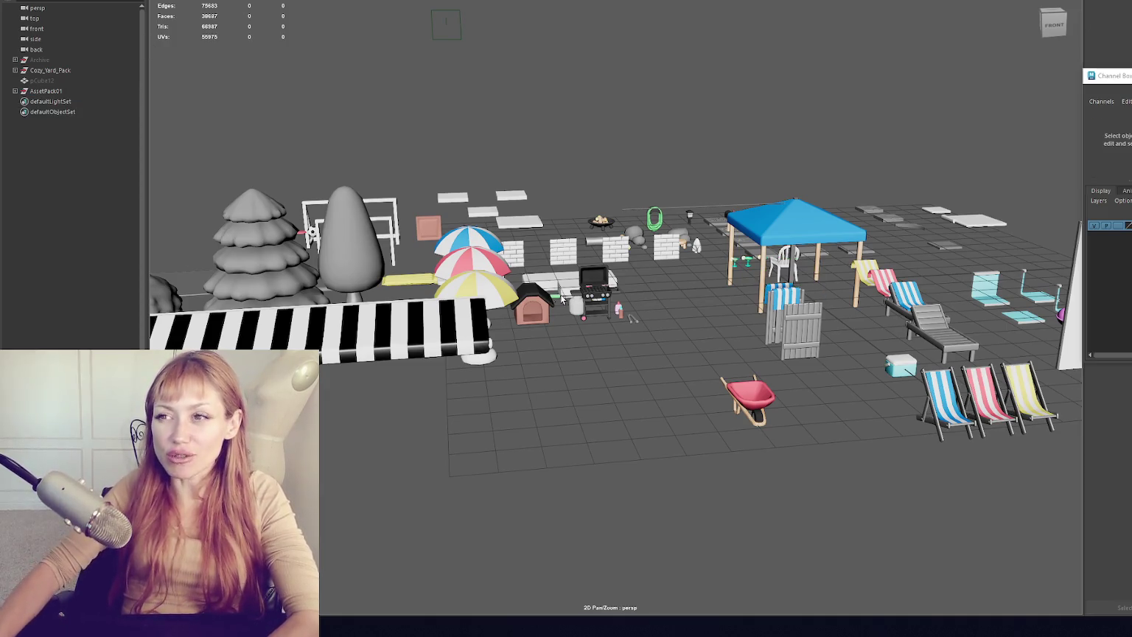
{"action": "scroll", "coordinate": [833, 273], "scroll_direction": "down", "scroll_amount": 2}
{"action": "scroll", "coordinate": [832, 271], "scroll_direction": "up", "scroll_amount": 1}
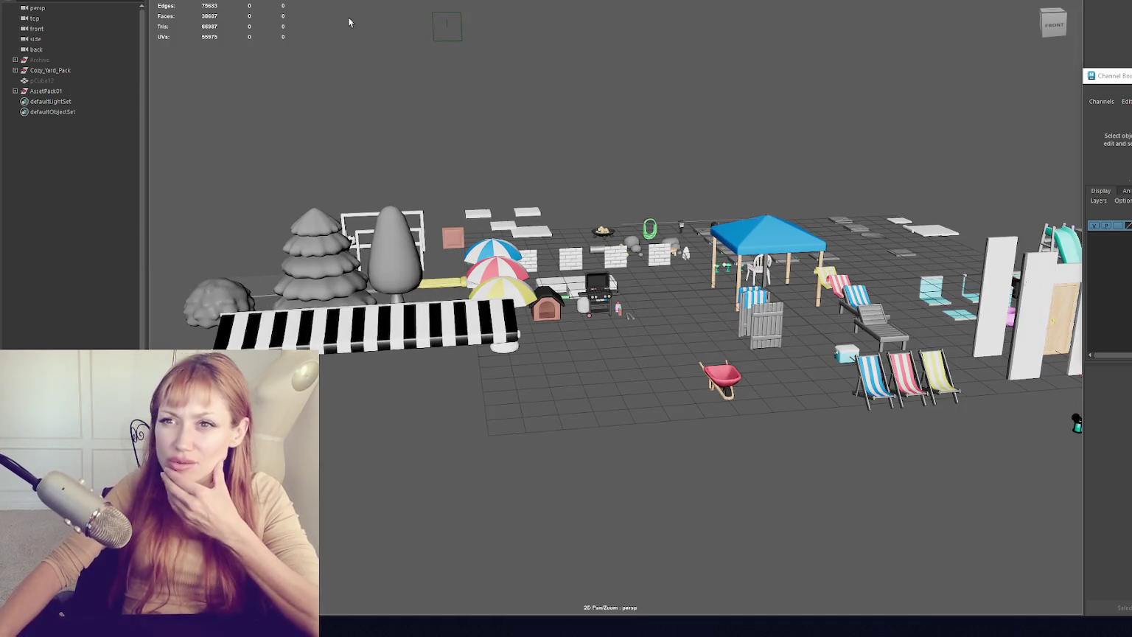
{"action": "left_click", "coordinate": [550, 4]}
{"action": "left_click", "coordinate": [254, 3]}
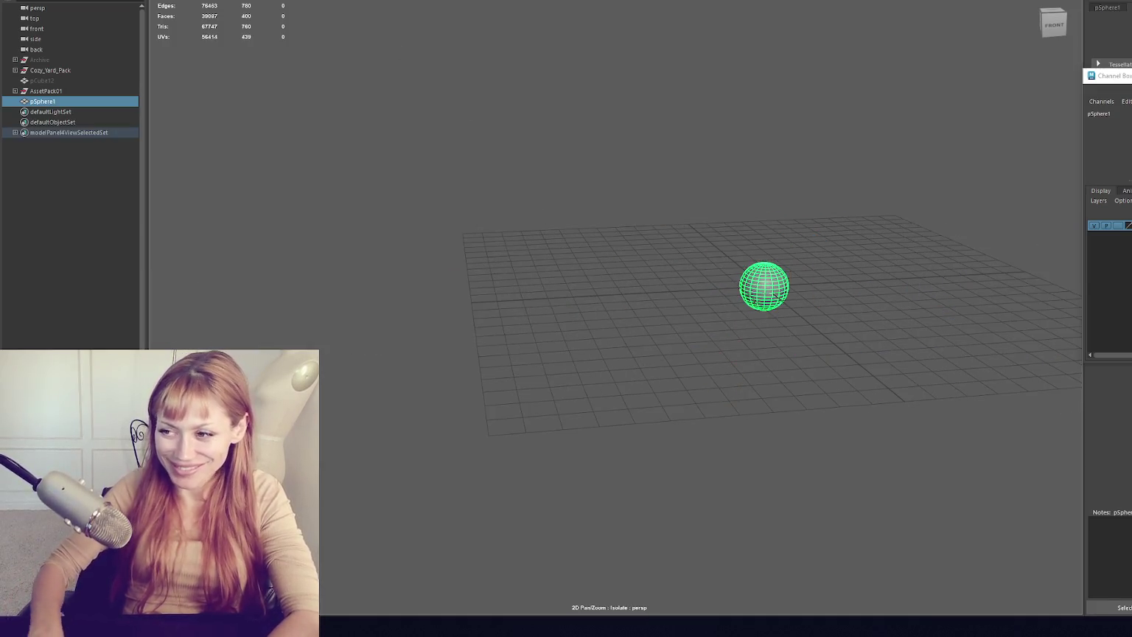
- Frame the sphere and set its axis and height subdivisions to 8
{"action": "key", "text": "f"}
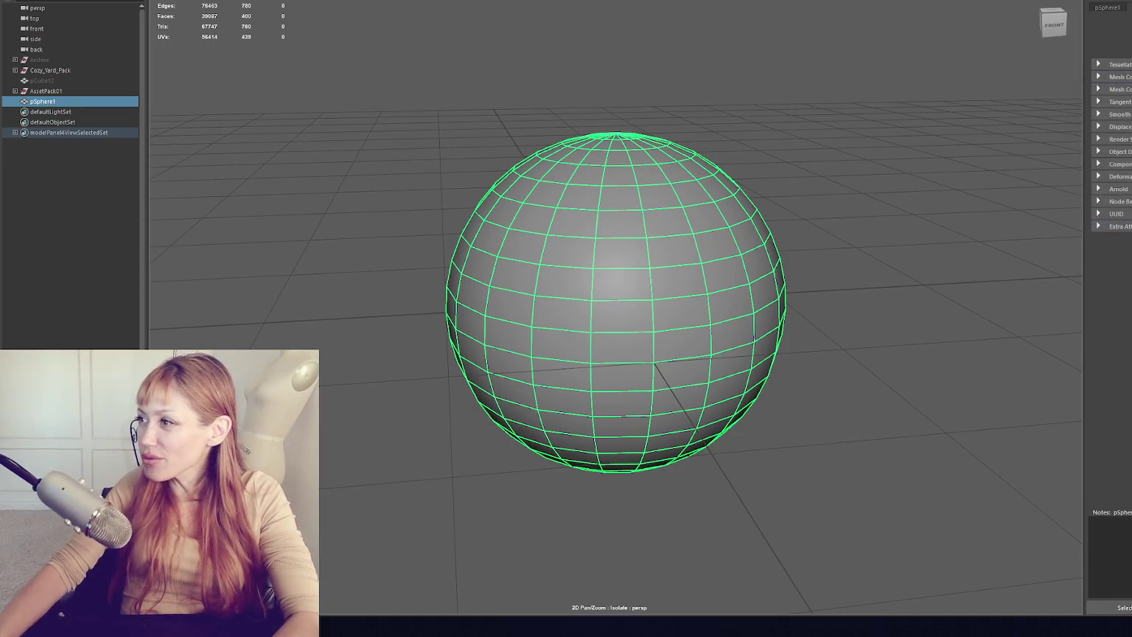
{"action": "key", "text": "ctrl+a"}
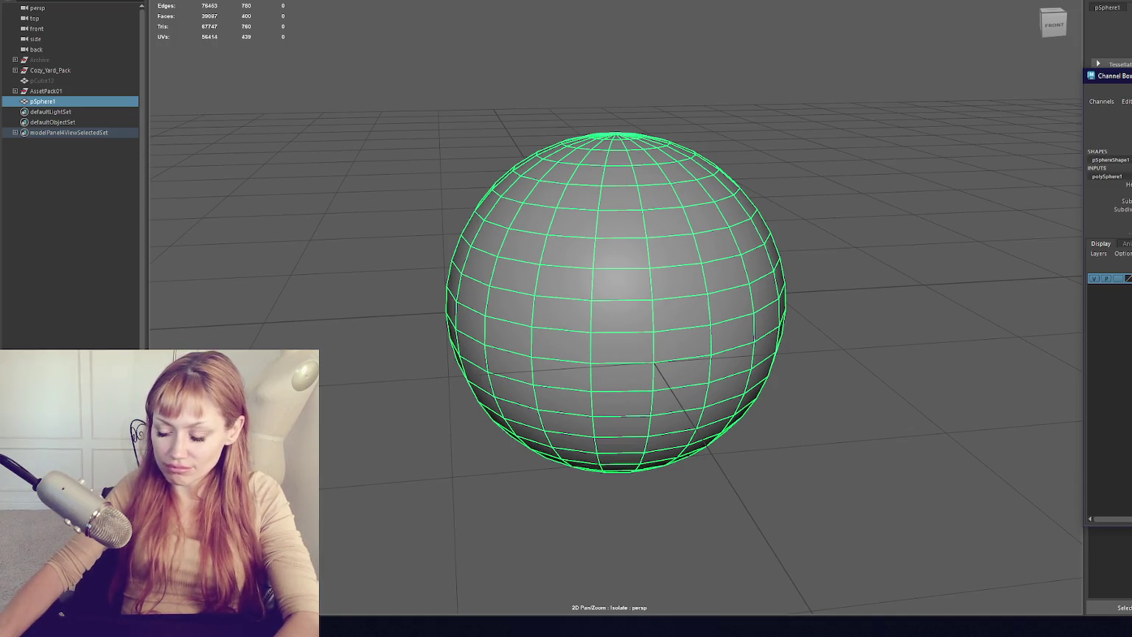
{"action": "type", "text": "8"}
{"action": "key", "text": "Return"}
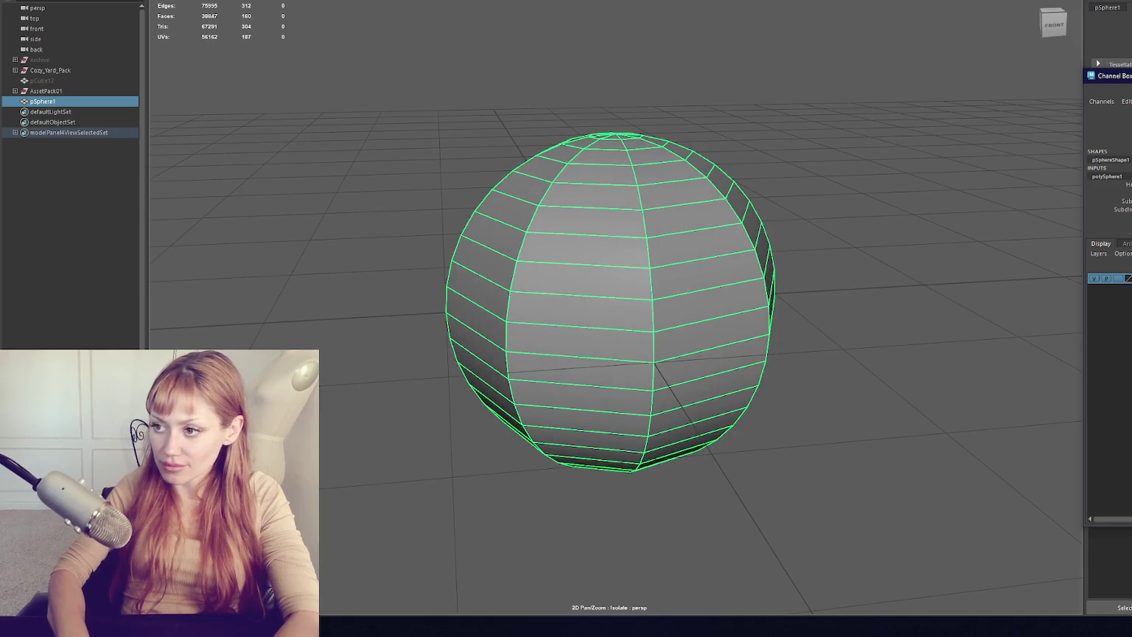
{"action": "type", "text": "8"}
{"action": "key", "text": "Return"}
- Duplicate the low-poly sphere and move the copy down beneath the original
{"action": "left_click", "coordinate": [758, 212]}
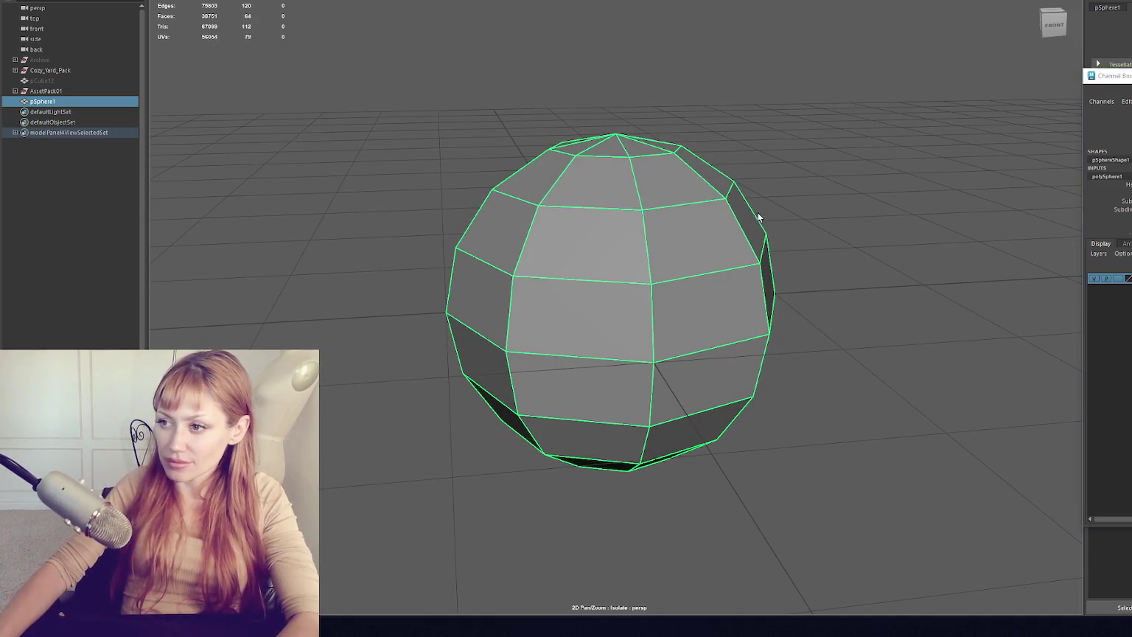
{"action": "left_click_drag", "start_coordinate": [758, 213], "coordinate": [775, 177]}
{"action": "left_click", "coordinate": [628, 286]}
{"action": "scroll", "coordinate": [628, 272], "scroll_direction": "up", "scroll_amount": 3}
{"action": "mouse_move", "coordinate": [628, 264]}
{"action": "left_mouse_down"}
{"action": "mouse_move", "coordinate": [585, 200]}
{"action": "mouse_move", "coordinate": [504, 131]}
{"action": "left_mouse_up"}
{"action": "left_click", "coordinate": [503, 131]}
{"action": "left_click", "coordinate": [591, 180]}
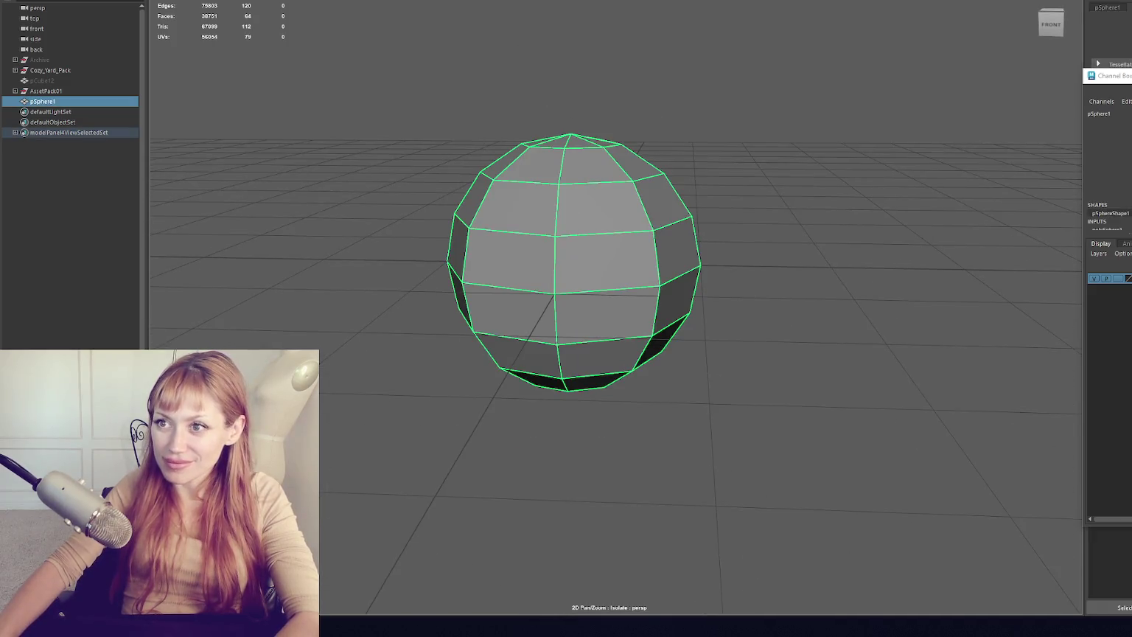
{"action": "key", "text": "ctrl+d"}
{"action": "key", "text": "w"}
{"action": "mouse_move", "coordinate": [574, 193]}
{"action": "left_mouse_down"}
{"action": "mouse_move", "coordinate": [576, 336]}
{"action": "mouse_move", "coordinate": [601, 366]}
{"action": "mouse_move", "coordinate": [685, 188]}
{"action": "mouse_move", "coordinate": [619, 265]}
{"action": "mouse_move", "coordinate": [640, 329]}
{"action": "mouse_move", "coordinate": [617, 277]}
{"action": "mouse_move", "coordinate": [618, 330]}
{"action": "left_mouse_up"}
- Lower the bottom sphere and reshape its points, flattening the base and raising upper rows
{"action": "left_click_drag", "start_coordinate": [623, 384], "coordinate": [630, 360]}
{"action": "right_click", "coordinate": [766, 272]}
{"action": "left_click", "coordinate": [667, 262]}
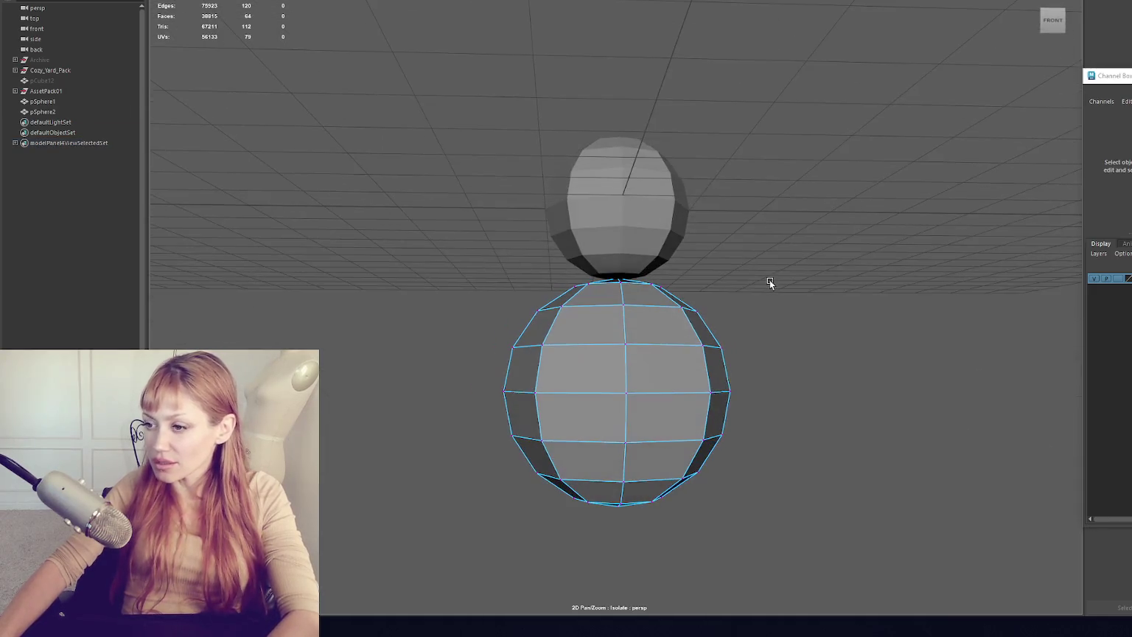
{"action": "key", "text": "4"}
{"action": "left_click_drag", "start_coordinate": [773, 422], "coordinate": [502, 516]}
{"action": "mouse_move", "coordinate": [623, 408]}
{"action": "left_mouse_down"}
{"action": "mouse_move", "coordinate": [617, 423]}
{"action": "mouse_move", "coordinate": [632, 374]}
{"action": "mouse_move", "coordinate": [618, 403]}
{"action": "left_mouse_up"}
{"action": "left_click_drag", "start_coordinate": [756, 375], "coordinate": [460, 270]}
{"action": "left_click_drag", "start_coordinate": [623, 270], "coordinate": [621, 242]}
{"action": "key", "text": "5"}
{"action": "key", "text": "F8"}
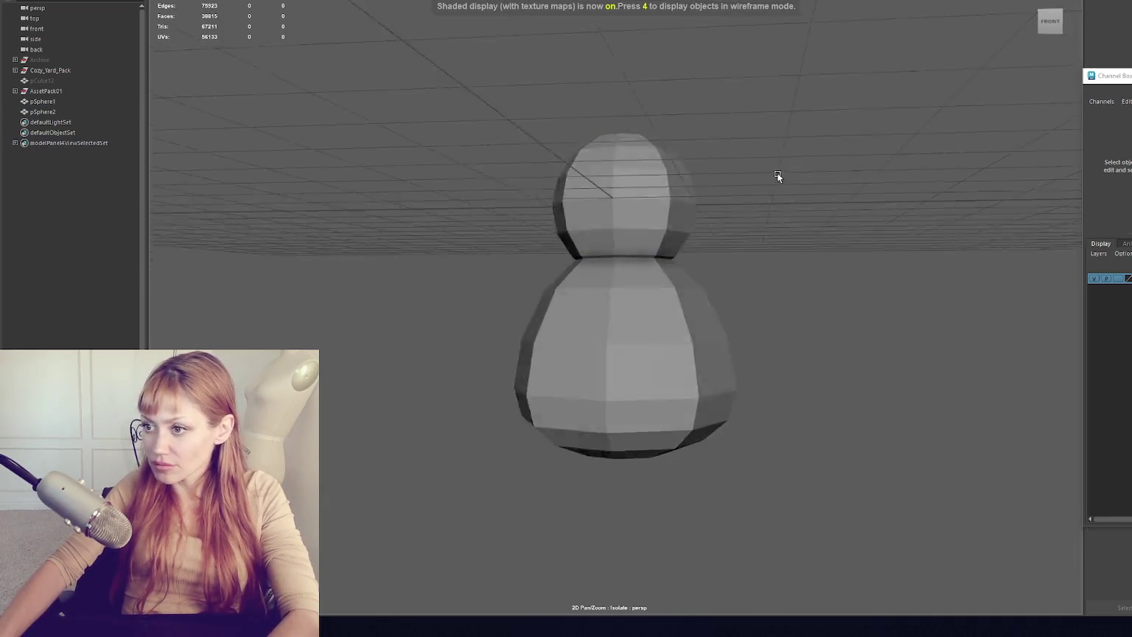
- Scale the lower sphere's bottom vertices to stretch them vertically
{"action": "left_click_drag", "start_coordinate": [795, 196], "coordinate": [637, 299]}
{"action": "right_click", "coordinate": [708, 188]}
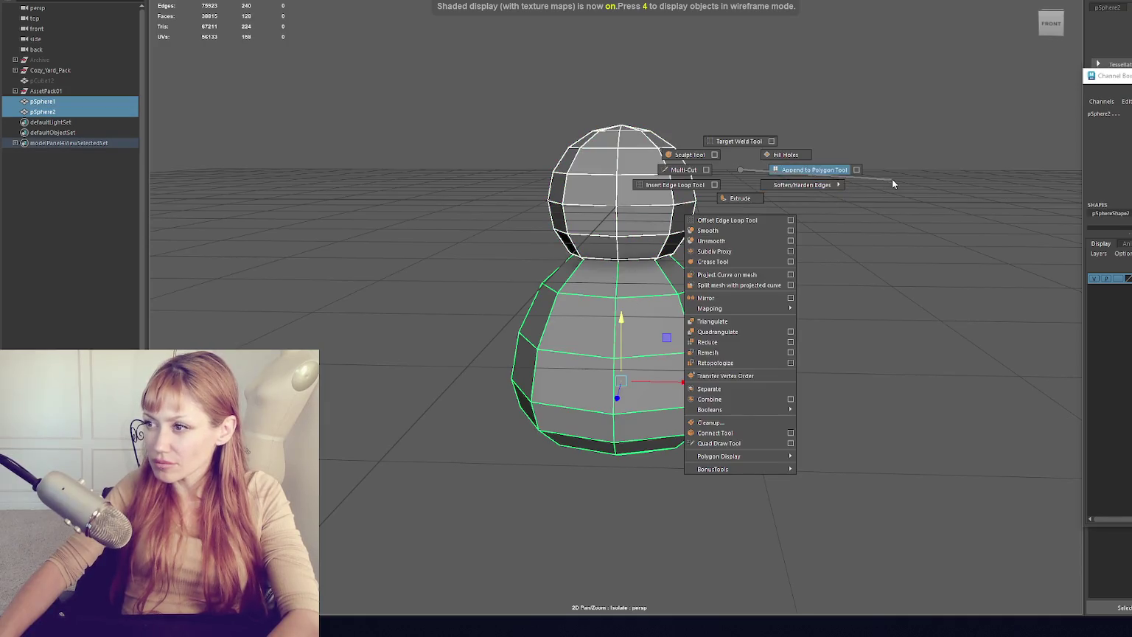
{"action": "left_click", "coordinate": [911, 199]}
{"action": "mouse_move", "coordinate": [911, 202]}
{"action": "left_mouse_down"}
{"action": "mouse_move", "coordinate": [819, 196]}
{"action": "mouse_move", "coordinate": [731, 291]}
{"action": "left_mouse_up"}
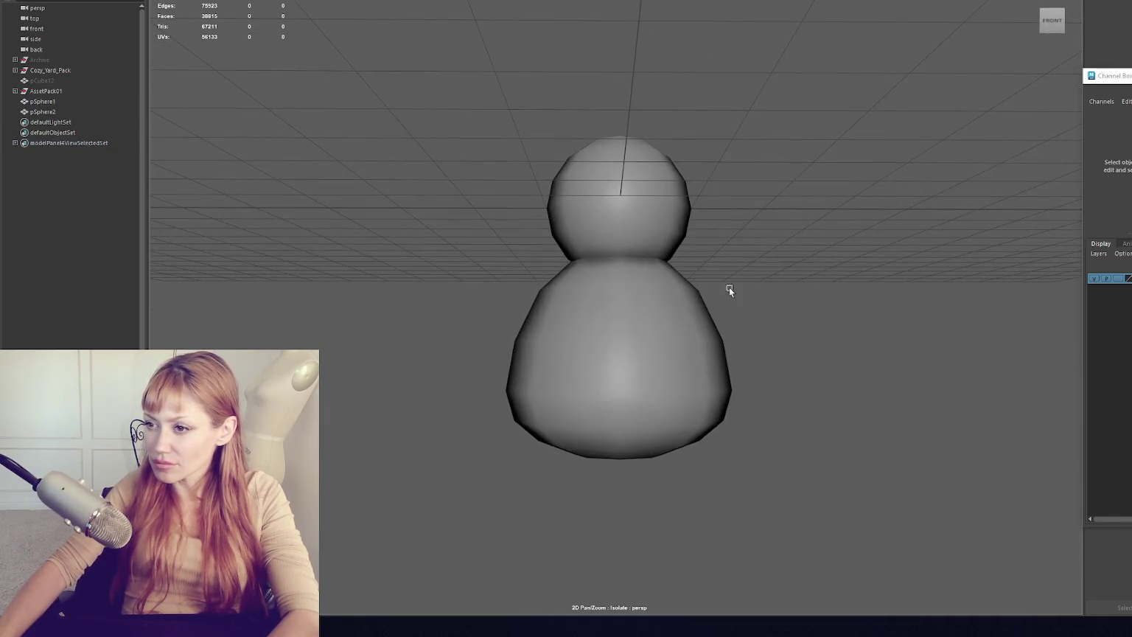
{"action": "left_click", "coordinate": [730, 290]}
{"action": "right_click", "coordinate": [824, 236]}
{"action": "scroll", "coordinate": [742, 322], "scroll_direction": "down", "scroll_amount": 3}
{"action": "key", "text": "r"}
{"action": "mouse_move", "coordinate": [617, 345]}
{"action": "left_mouse_down"}
{"action": "mouse_move", "coordinate": [620, 335]}
{"action": "mouse_move", "coordinate": [602, 361]}
{"action": "mouse_move", "coordinate": [623, 295]}
{"action": "left_mouse_up"}
{"action": "key", "text": "F8"}
- Enlarge the top sphere, then duplicate it and raise the copy above the head
{"action": "left_click", "coordinate": [623, 244]}
{"action": "key", "text": "r"}
{"action": "mouse_move", "coordinate": [615, 243]}
{"action": "left_mouse_down"}
{"action": "mouse_move", "coordinate": [660, 246]}
{"action": "mouse_move", "coordinate": [638, 249]}
{"action": "mouse_move", "coordinate": [617, 212]}
{"action": "mouse_move", "coordinate": [724, 246]}
{"action": "mouse_move", "coordinate": [649, 239]}
{"action": "left_mouse_up"}
{"action": "key", "text": "w"}
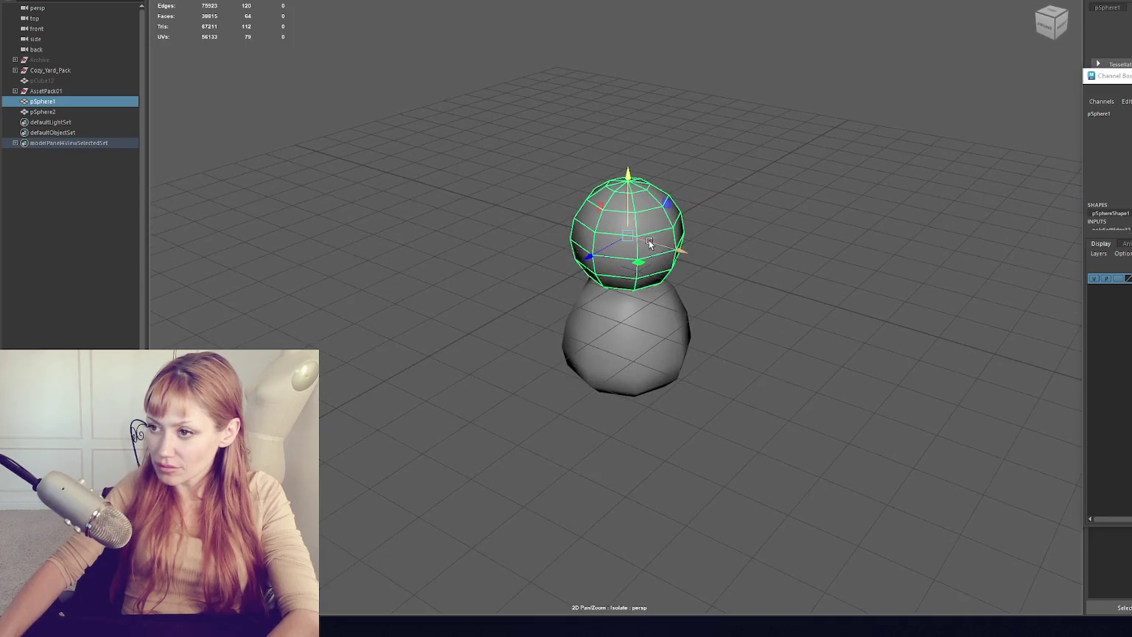
{"action": "key", "text": "ctrl+d"}
{"action": "mouse_move", "coordinate": [628, 192]}
{"action": "left_mouse_down"}
{"action": "mouse_move", "coordinate": [760, 88]}
{"action": "mouse_move", "coordinate": [724, 115]}
{"action": "left_mouse_up"}
- Delete the top copy's lower-half faces and an edge loop, leaving a dome
{"action": "left_click", "coordinate": [757, 103]}
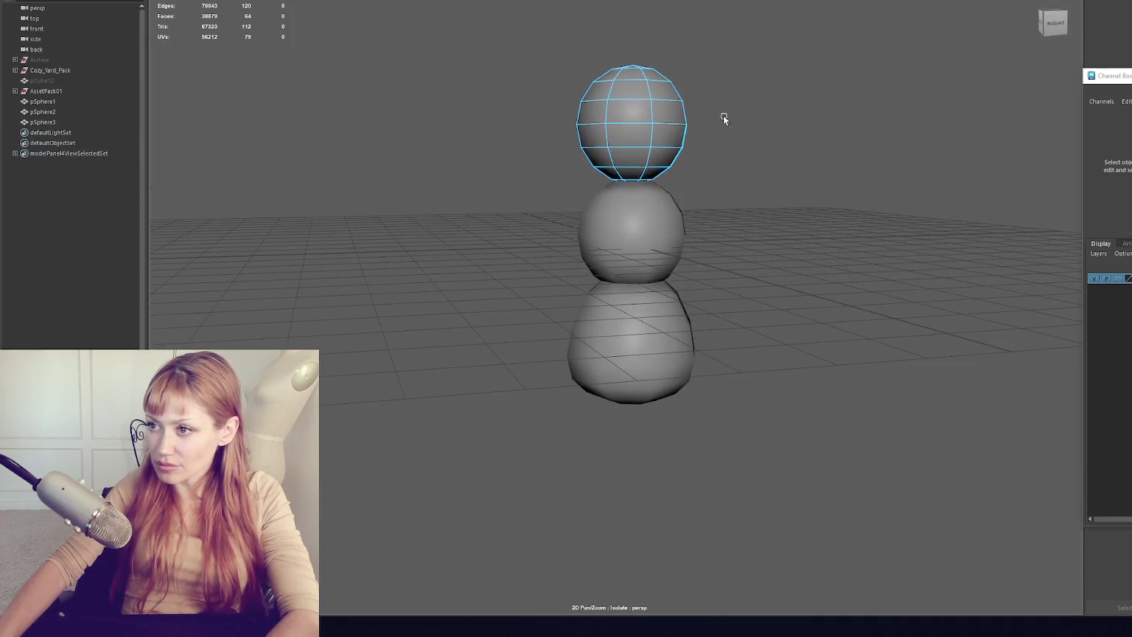
{"action": "left_click_drag", "start_coordinate": [515, 211], "coordinate": [515, 211]}
{"action": "left_click_drag", "start_coordinate": [743, 137], "coordinate": [569, 197]}
{"action": "key", "text": "Delete"}
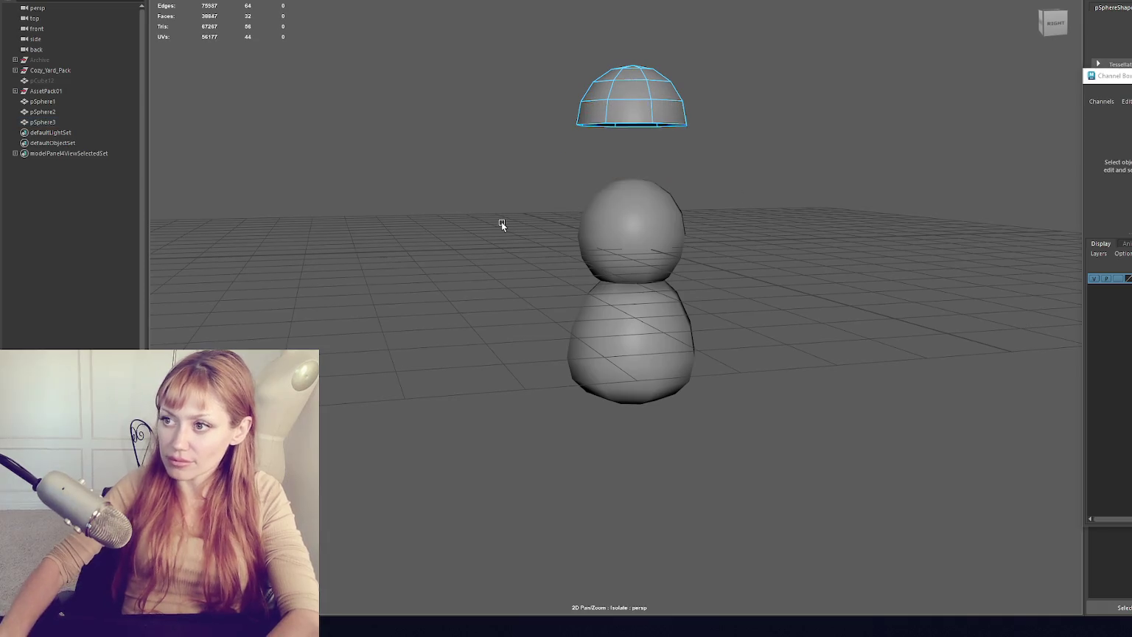
{"action": "mouse_move", "coordinate": [624, 166]}
{"action": "left_mouse_down", "text": "alt"}
{"action": "mouse_move", "coordinate": [597, 169]}
{"action": "mouse_move", "coordinate": [753, 169]}
{"action": "left_mouse_up", "text": "alt"}
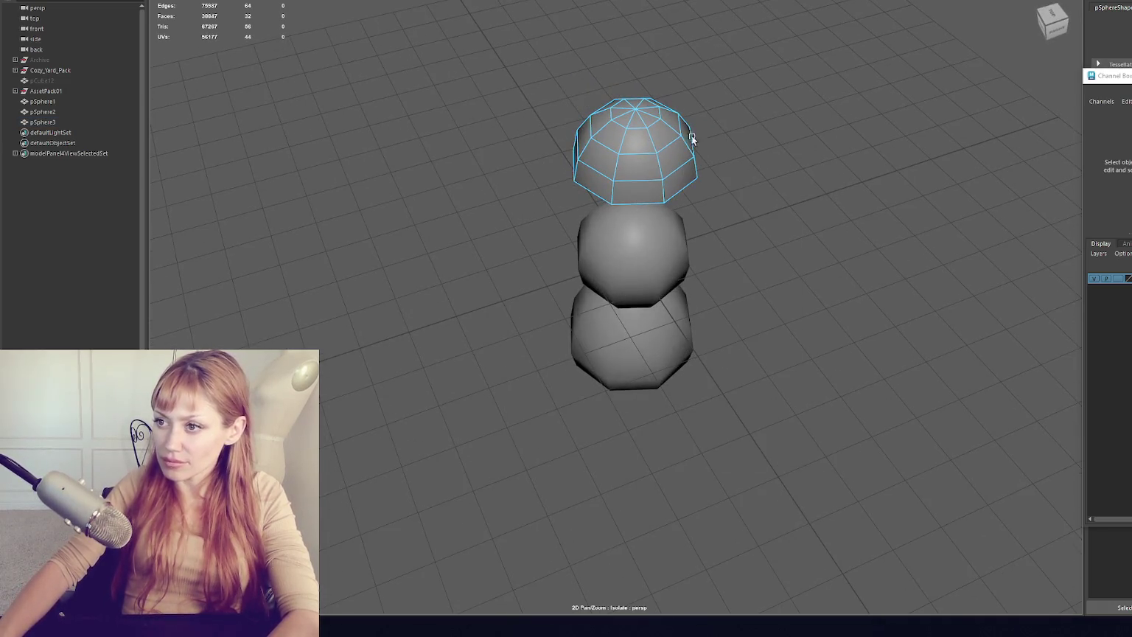
{"action": "double_click", "coordinate": [588, 148]}
{"action": "key", "text": "Delete"}
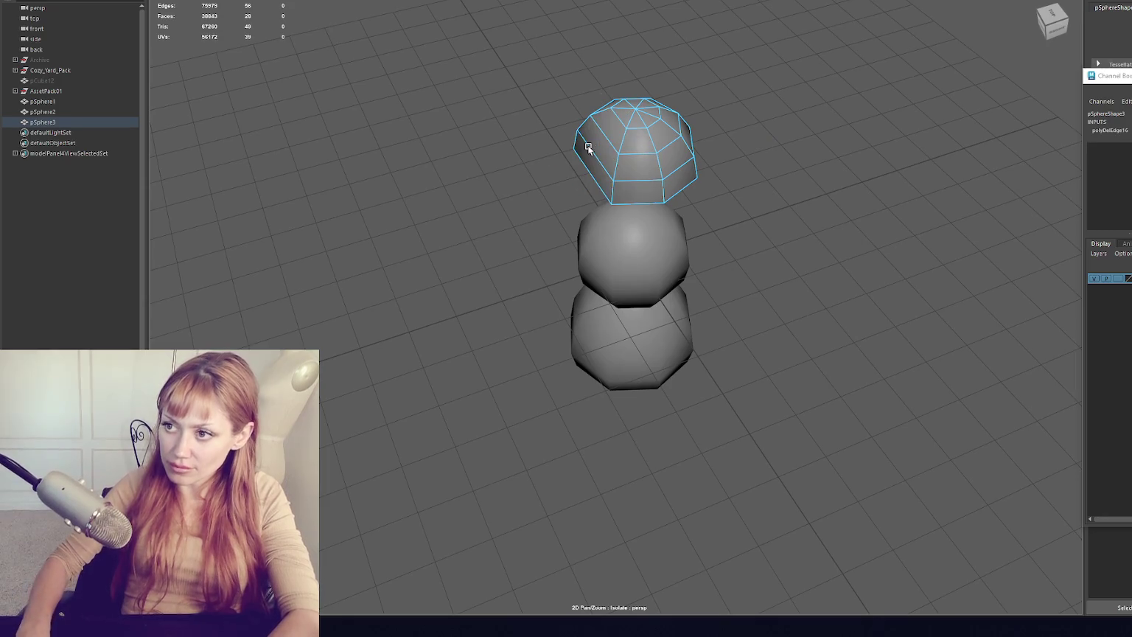
- Move the dome onto the head, shrink it to a small cap, and slide it right
{"action": "mouse_move", "coordinate": [604, 147]}
{"action": "left_mouse_down", "text": "alt"}
{"action": "mouse_move", "coordinate": [836, 132]}
{"action": "mouse_move", "coordinate": [726, 78]}
{"action": "mouse_move", "coordinate": [635, 109]}
{"action": "mouse_move", "coordinate": [646, 178]}
{"action": "left_mouse_up", "text": "alt"}
{"action": "key", "text": "w"}
{"action": "left_click", "coordinate": [635, 109]}
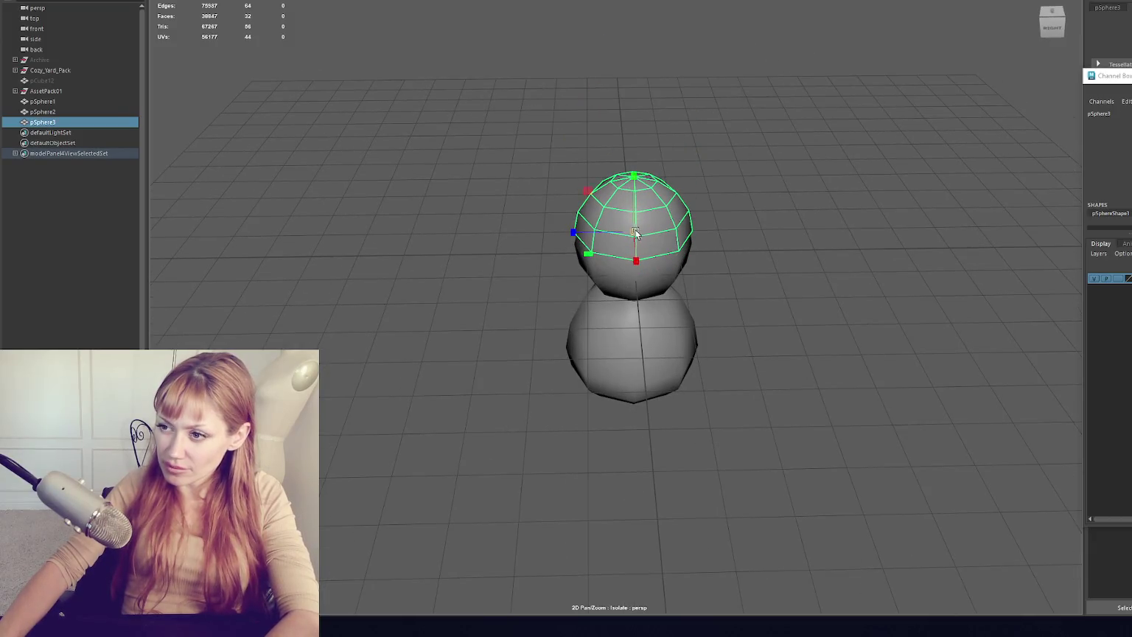
{"action": "left_click_drag", "start_coordinate": [599, 235], "coordinate": [624, 234]}
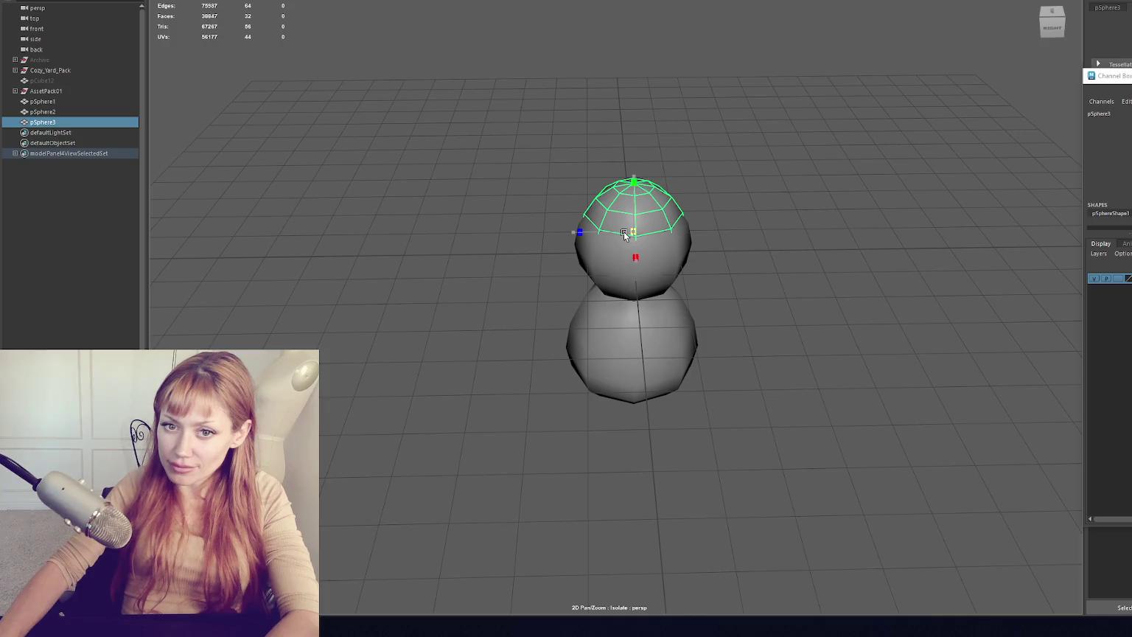
{"action": "scroll", "coordinate": [644, 233], "scroll_direction": "up", "scroll_amount": 3}
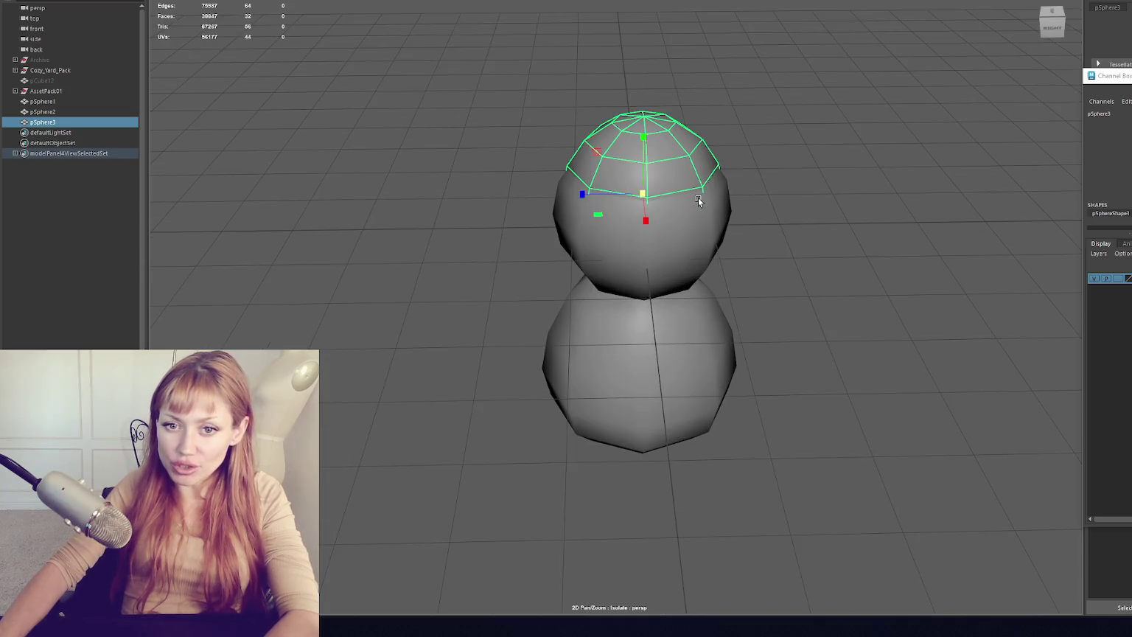
{"action": "left_click_drag", "start_coordinate": [704, 193], "coordinate": [734, 184]}
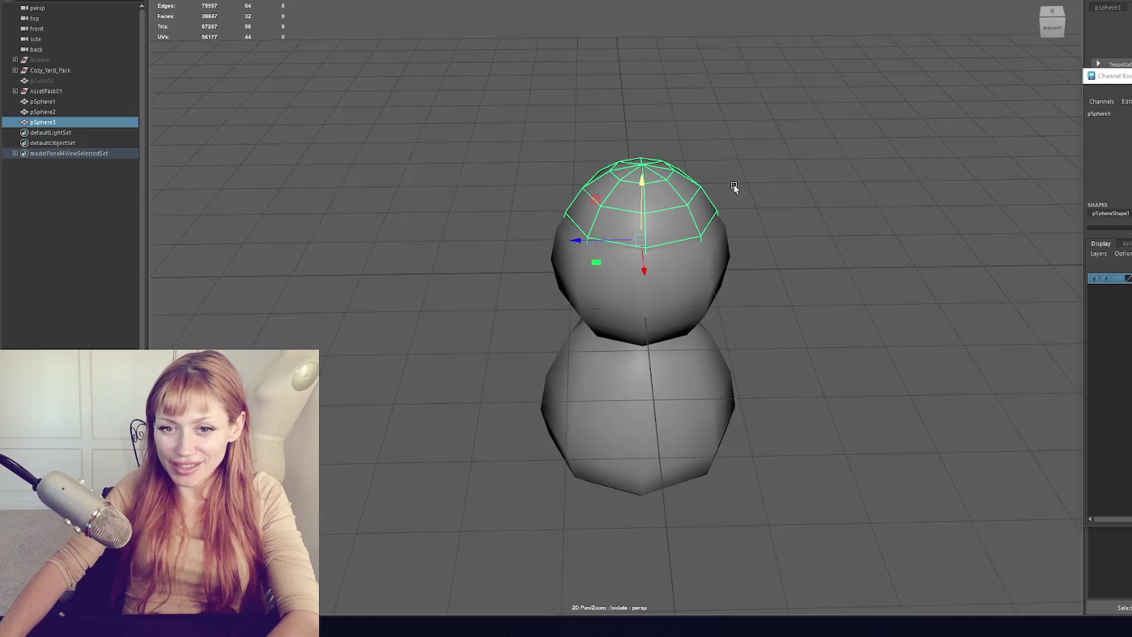
{"action": "scroll", "coordinate": [689, 199], "scroll_direction": "up", "scroll_amount": 2}
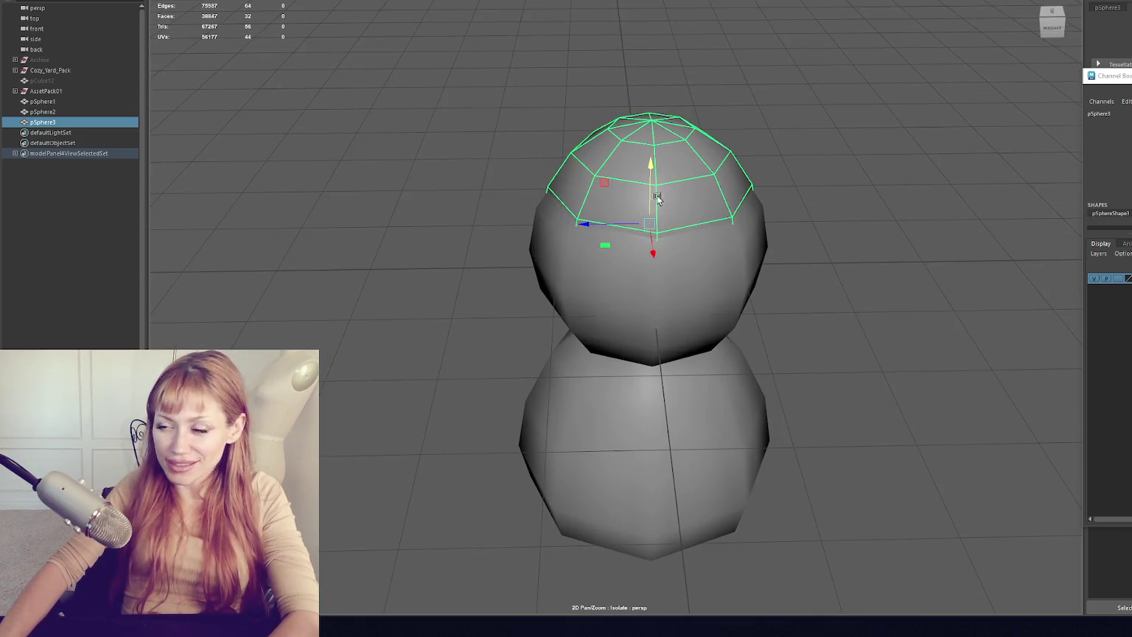
{"action": "key", "text": "shift+period"}
{"action": "key", "text": "shift+comma"}
{"action": "key", "text": "shift+comma"}
{"action": "key", "text": "shift+comma"}
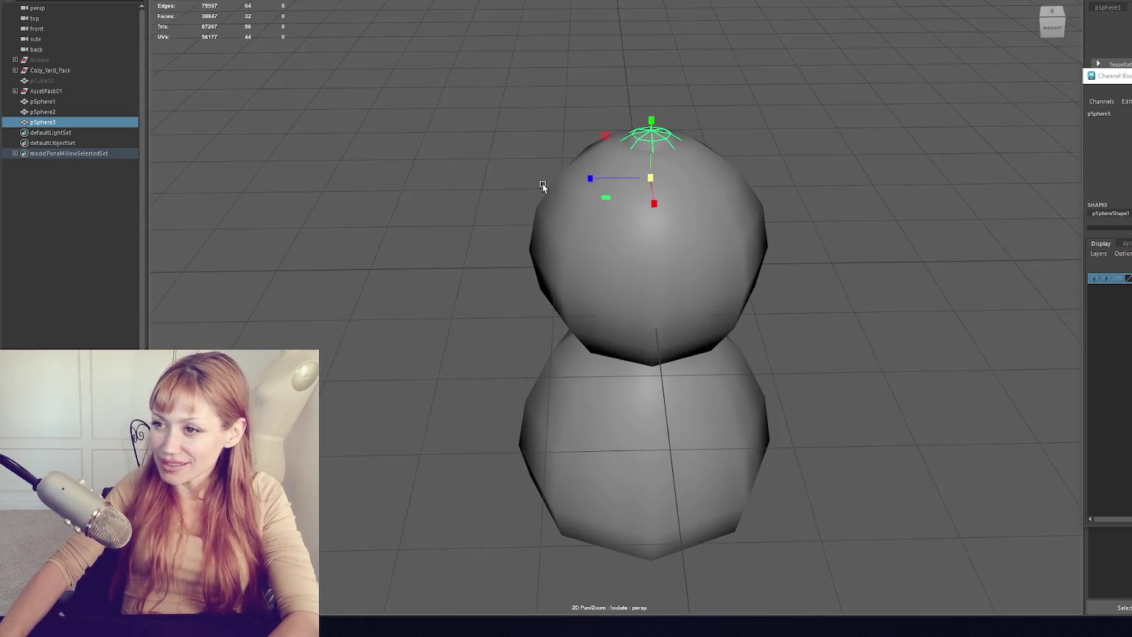
{"action": "key", "text": "shift+period"}
{"action": "key", "text": "shift+period"}
{"action": "left_click_drag", "start_coordinate": [590, 178], "coordinate": [715, 173]}
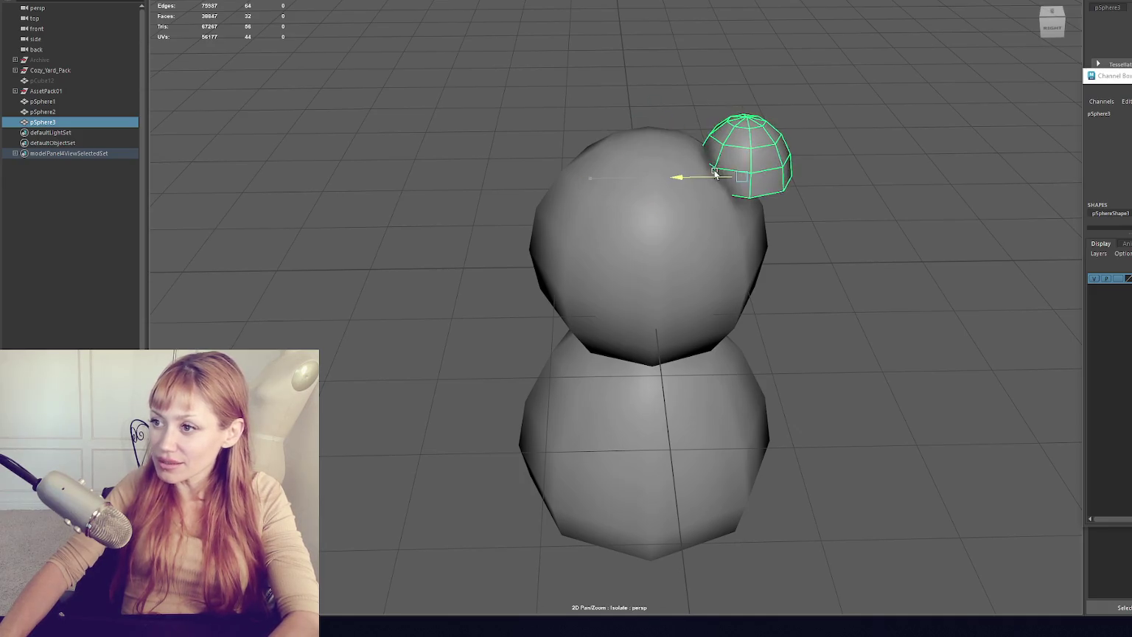
- Rotate the dome outward into an ear and slide it into place along X
{"action": "key", "text": "e"}
{"action": "left_click_drag", "start_coordinate": [735, 124], "coordinate": [777, 131]}
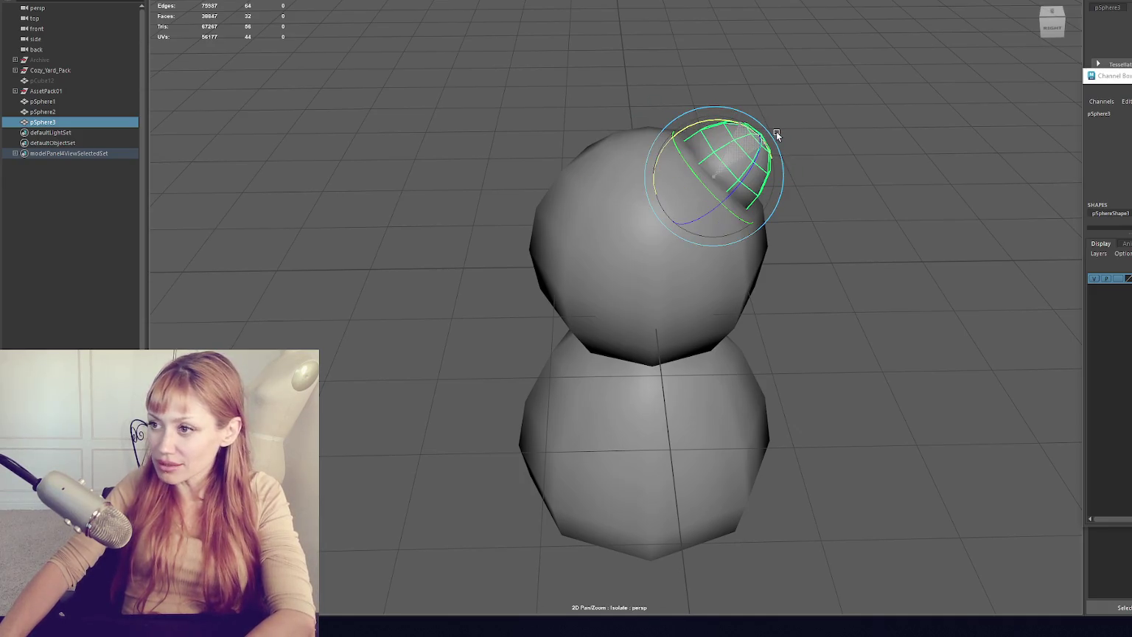
{"action": "key", "text": "ctrl+z"}
{"action": "key", "text": "ctrl+z"}
{"action": "key", "text": "ctrl+z"}
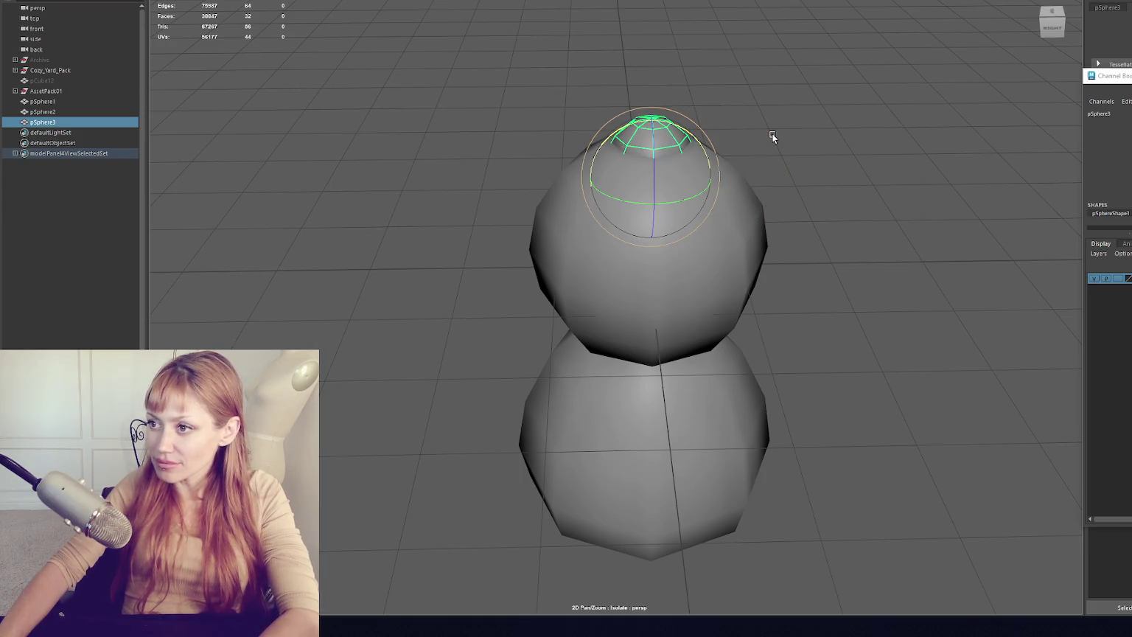
{"action": "key", "text": "shift+z"}
{"action": "key", "text": "shift+z"}
{"action": "key", "text": "shift+z"}
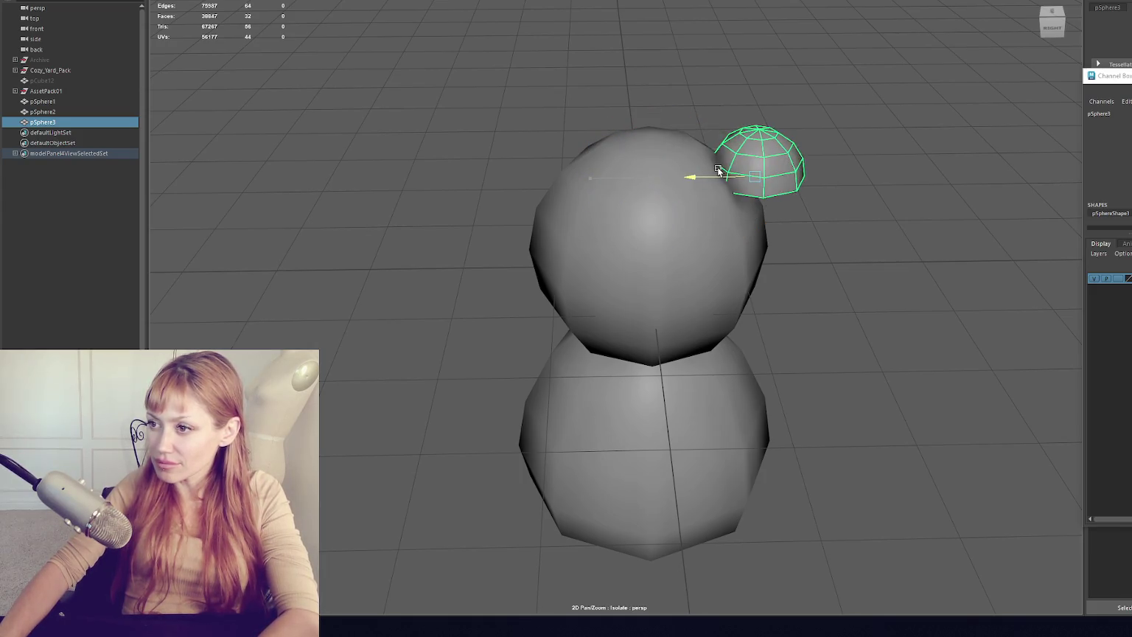
{"action": "mouse_move", "coordinate": [770, 122]}
{"action": "left_mouse_down"}
{"action": "mouse_move", "coordinate": [819, 135]}
{"action": "mouse_move", "coordinate": [799, 126]}
{"action": "left_mouse_up"}
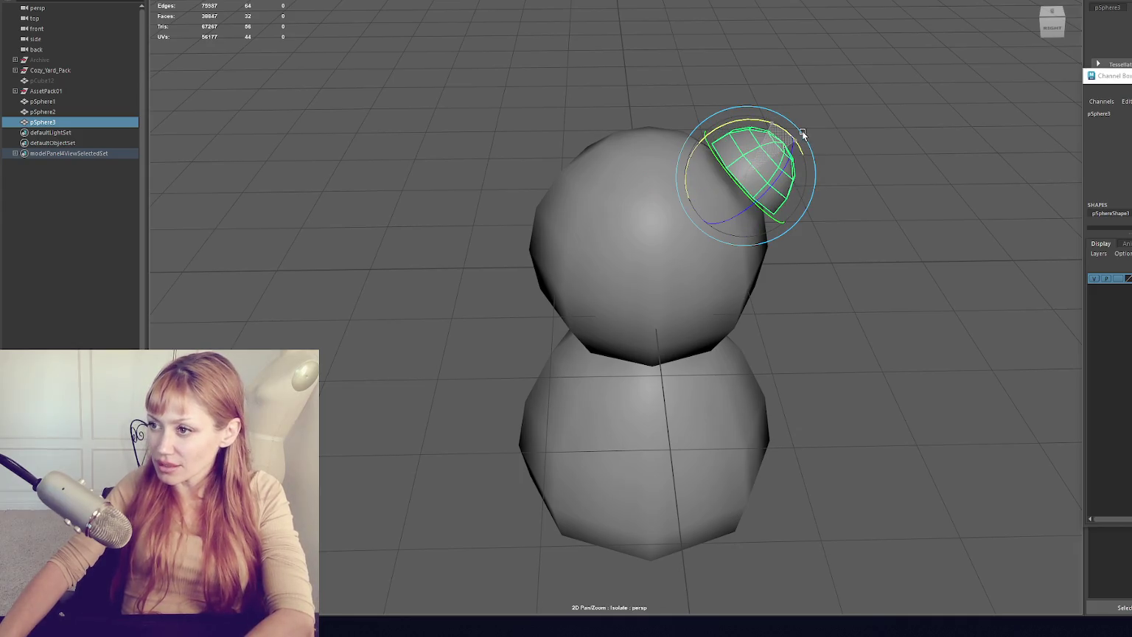
{"action": "key", "text": "w"}
{"action": "left_click_drag", "start_coordinate": [719, 177], "coordinate": [684, 180]}
- Mirror a copy of the ear to the left side and rotate it outward
{"action": "key", "text": "e"}
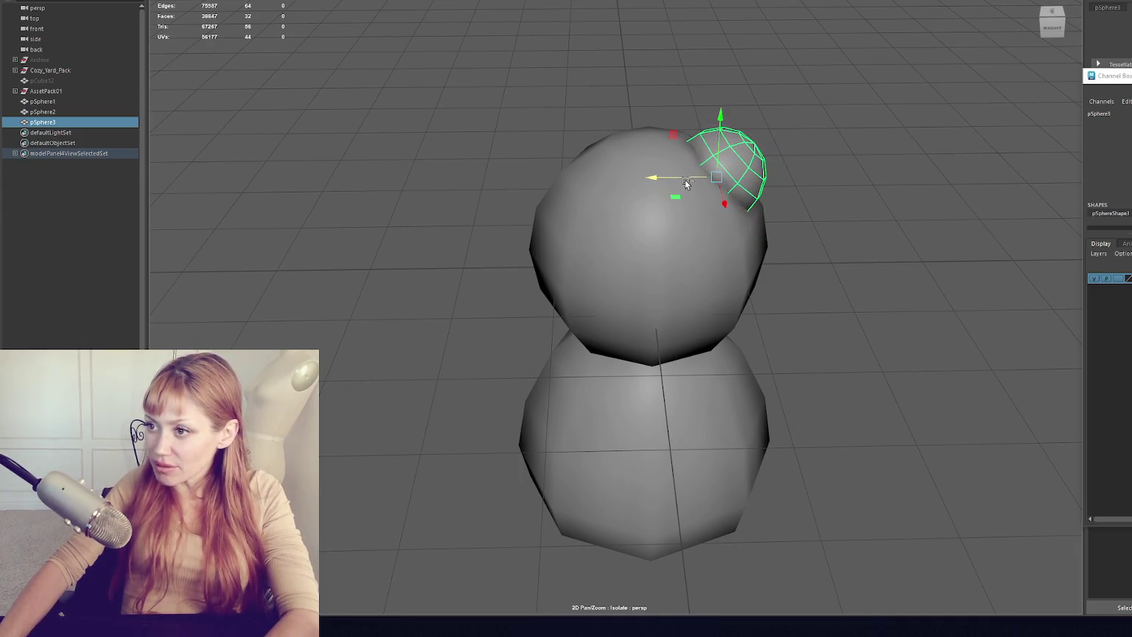
{"action": "key", "text": "ctrl+shift+d"}
{"action": "mouse_move", "coordinate": [612, 155]}
{"action": "left_mouse_down"}
{"action": "mouse_move", "coordinate": [570, 188]}
{"action": "mouse_move", "coordinate": [585, 185]}
{"action": "left_mouse_up"}
{"action": "key", "text": "w"}
{"action": "left_click", "coordinate": [753, 103]}
- Select both ears and scale them up slightly
{"action": "mouse_move", "coordinate": [753, 104]}
{"action": "left_mouse_down"}
{"action": "mouse_move", "coordinate": [791, 114]}
{"action": "mouse_move", "coordinate": [605, 132]}
{"action": "mouse_move", "coordinate": [811, 119]}
{"action": "left_mouse_up"}
{"action": "left_click", "coordinate": [560, 130]}
{"action": "left_click", "coordinate": [722, 127], "text": "shift"}
{"action": "left_click", "coordinate": [753, 169]}
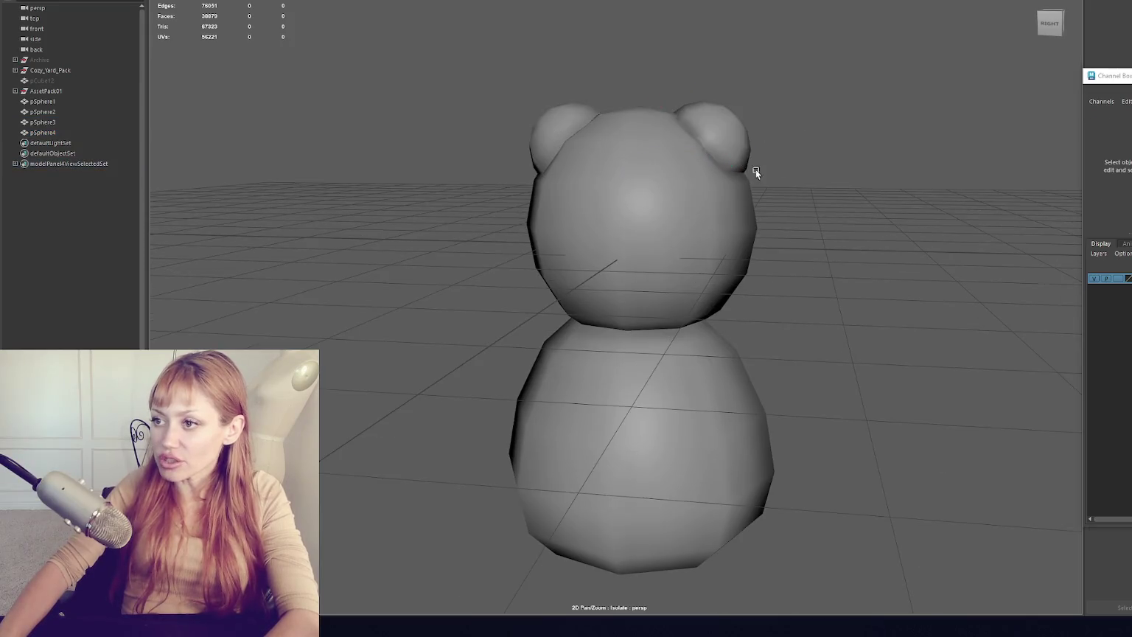
{"action": "left_click_drag", "start_coordinate": [753, 169], "coordinate": [836, 177]}
{"action": "left_click", "coordinate": [638, 156]}
{"action": "mouse_move", "coordinate": [638, 157]}
{"action": "left_mouse_down"}
{"action": "mouse_move", "coordinate": [811, 157]}
{"action": "mouse_move", "coordinate": [715, 168]}
{"action": "mouse_move", "coordinate": [574, 156]}
{"action": "mouse_move", "coordinate": [595, 157]}
{"action": "left_mouse_up"}
{"action": "left_click", "coordinate": [575, 152], "text": "shift"}
{"action": "key", "text": "r"}
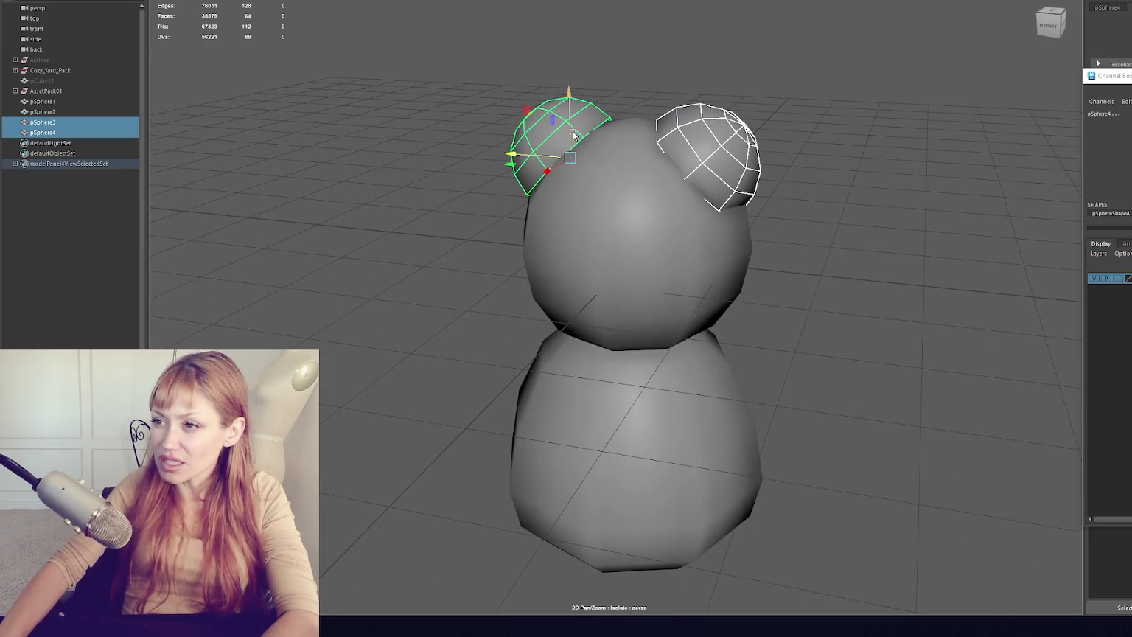
- Adjust the ear selection, checking the bear from front and side views
{"action": "left_click", "coordinate": [731, 142]}
{"action": "left_click", "coordinate": [576, 147]}
{"action": "mouse_move", "coordinate": [576, 147]}
{"action": "left_mouse_down"}
{"action": "mouse_move", "coordinate": [543, 141]}
{"action": "mouse_move", "coordinate": [551, 162]}
{"action": "left_mouse_up"}
{"action": "left_click", "coordinate": [543, 142]}
{"action": "mouse_move", "coordinate": [721, 137]}
{"action": "left_mouse_down"}
{"action": "mouse_move", "coordinate": [842, 126]}
{"action": "mouse_move", "coordinate": [809, 122]}
{"action": "mouse_move", "coordinate": [870, 136]}
{"action": "mouse_move", "coordinate": [815, 132]}
{"action": "mouse_move", "coordinate": [859, 138]}
{"action": "left_mouse_up"}
{"action": "left_click", "coordinate": [870, 137]}
{"action": "left_click", "coordinate": [618, 213]}
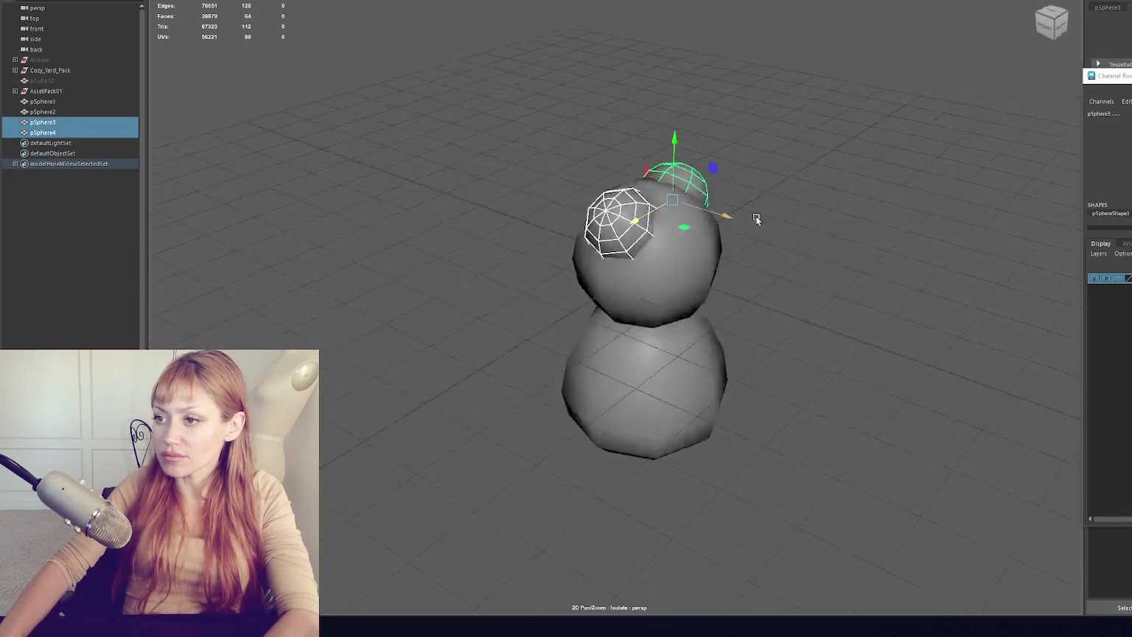
{"action": "left_click", "coordinate": [787, 166]}
{"action": "mouse_move", "coordinate": [787, 166]}
{"action": "left_mouse_down"}
{"action": "mouse_move", "coordinate": [656, 143]}
{"action": "mouse_move", "coordinate": [676, 143]}
{"action": "left_mouse_up"}
{"action": "mouse_move", "coordinate": [740, 204]}
{"action": "left_mouse_down"}
{"action": "mouse_move", "coordinate": [849, 195]}
{"action": "mouse_move", "coordinate": [758, 207]}
{"action": "left_mouse_up"}
- Duplicate the head sphere, rotate its pole toward the viewer, and scale it down
{"action": "left_click", "coordinate": [631, 250]}
{"action": "key", "text": "ctrl+d"}
{"action": "mouse_move", "coordinate": [631, 250]}
{"action": "left_mouse_down"}
{"action": "mouse_move", "coordinate": [671, 211]}
{"action": "mouse_move", "coordinate": [684, 272]}
{"action": "mouse_move", "coordinate": [631, 257]}
{"action": "mouse_move", "coordinate": [796, 259]}
{"action": "left_mouse_up"}
{"action": "key", "text": "e"}
{"action": "key", "text": "r"}
- Delete the small sphere's back faces and move the half sphere onto the face as a snout
{"action": "right_click", "coordinate": [847, 156]}
{"action": "mouse_move", "coordinate": [848, 159]}
{"action": "left_mouse_down"}
{"action": "mouse_move", "coordinate": [910, 151]}
{"action": "mouse_move", "coordinate": [740, 321]}
{"action": "left_mouse_up"}
{"action": "key", "text": "Delete"}
{"action": "right_click", "coordinate": [845, 212]}
{"action": "left_click_drag", "start_coordinate": [848, 119], "coordinate": [865, 225]}
{"action": "left_click", "coordinate": [862, 229]}
{"action": "mouse_move", "coordinate": [784, 254]}
{"action": "left_mouse_down"}
{"action": "mouse_move", "coordinate": [673, 251]}
{"action": "mouse_move", "coordinate": [738, 263]}
{"action": "left_mouse_up"}
{"action": "key", "text": "r"}
{"action": "key", "text": "w"}
{"action": "key", "text": "w"}
{"action": "key", "text": "e"}
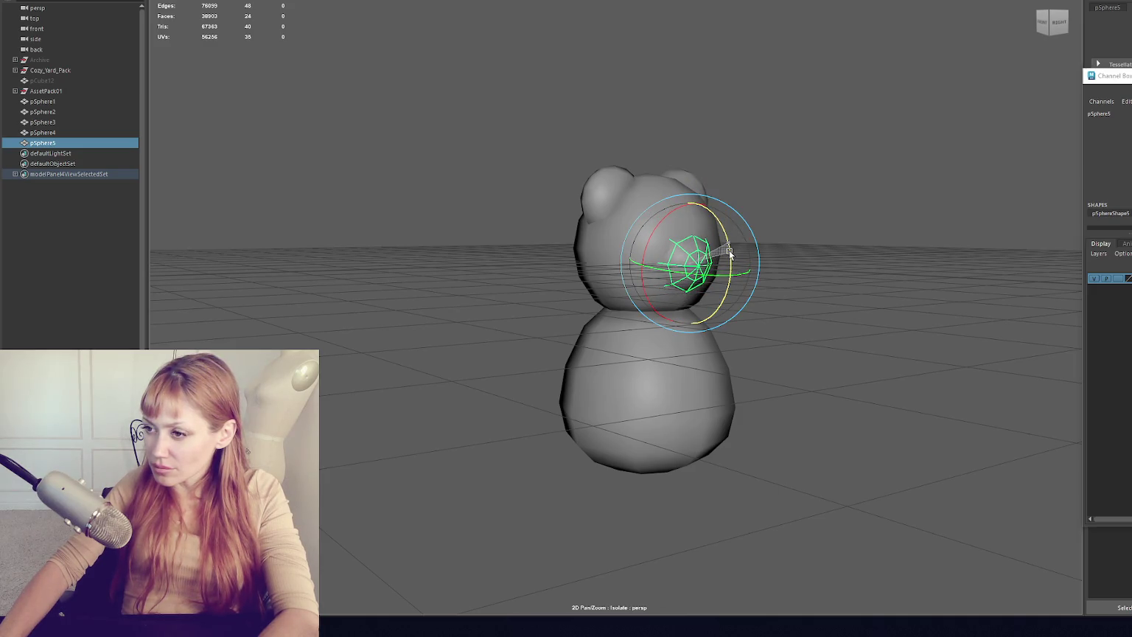
- Tweak the snout with the scale, rotate and move tools from a front view
{"action": "key", "text": "r"}
{"action": "key", "text": "e"}
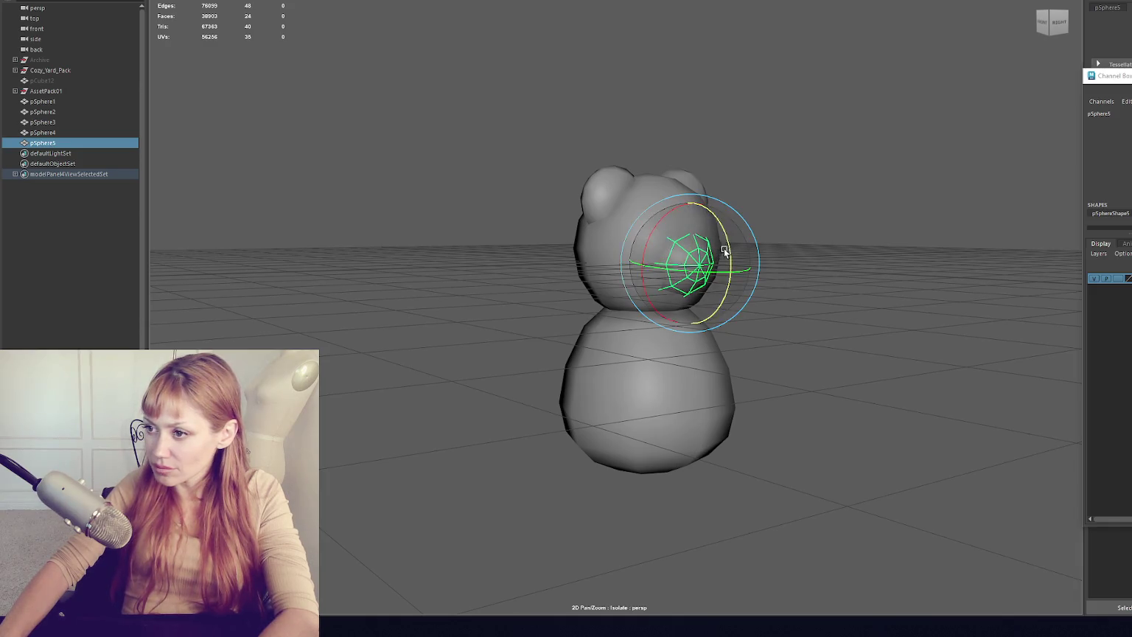
{"action": "mouse_move", "coordinate": [730, 251]}
{"action": "left_mouse_down"}
{"action": "mouse_move", "coordinate": [850, 212]}
{"action": "mouse_move", "coordinate": [808, 220]}
{"action": "left_mouse_up"}
{"action": "left_click", "coordinate": [666, 270]}
{"action": "key", "text": "w"}
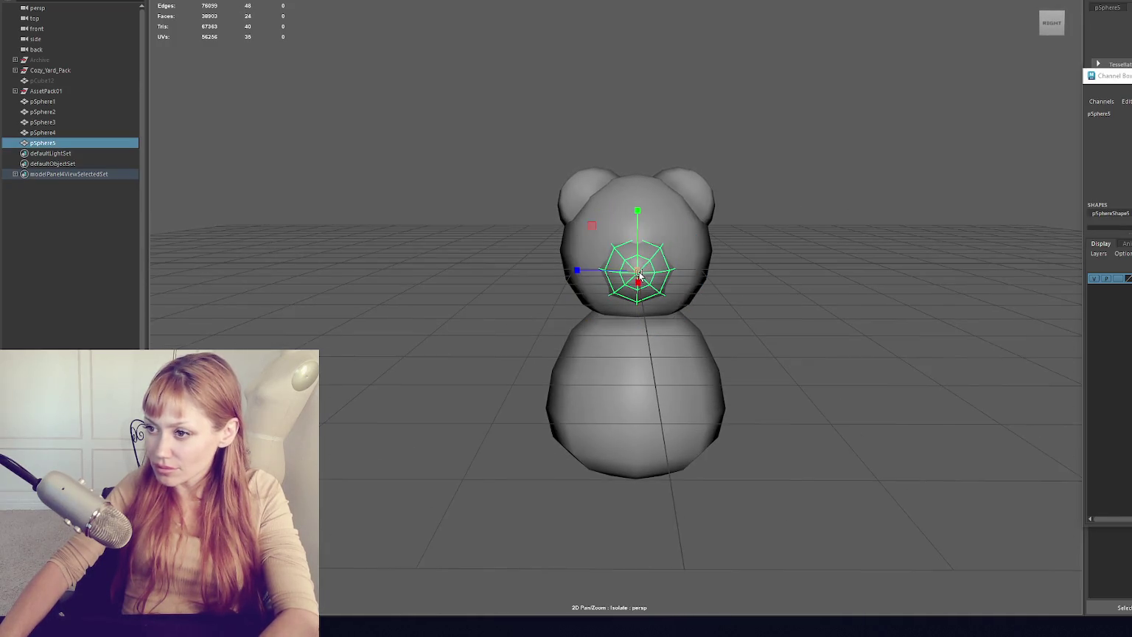
{"action": "mouse_move", "coordinate": [674, 264]}
{"action": "left_mouse_down"}
{"action": "mouse_move", "coordinate": [771, 245]}
{"action": "mouse_move", "coordinate": [711, 250]}
{"action": "mouse_move", "coordinate": [839, 248]}
{"action": "mouse_move", "coordinate": [650, 264]}
{"action": "mouse_move", "coordinate": [695, 240]}
{"action": "mouse_move", "coordinate": [652, 232]}
{"action": "mouse_move", "coordinate": [636, 249]}
{"action": "mouse_move", "coordinate": [621, 236]}
{"action": "mouse_move", "coordinate": [741, 255]}
{"action": "mouse_move", "coordinate": [801, 237]}
{"action": "mouse_move", "coordinate": [630, 240]}
{"action": "mouse_move", "coordinate": [577, 264]}
{"action": "left_mouse_up"}
- Inspect the head and snout from several angles, then undo back to the front view
{"action": "left_click", "coordinate": [577, 264]}
{"action": "left_click", "coordinate": [763, 258]}
{"action": "mouse_move", "coordinate": [763, 258]}
{"action": "left_mouse_down"}
{"action": "mouse_move", "coordinate": [773, 290]}
{"action": "mouse_move", "coordinate": [668, 282]}
{"action": "mouse_move", "coordinate": [658, 230]}
{"action": "mouse_move", "coordinate": [652, 288]}
{"action": "left_mouse_up"}
{"action": "left_click", "coordinate": [658, 232]}
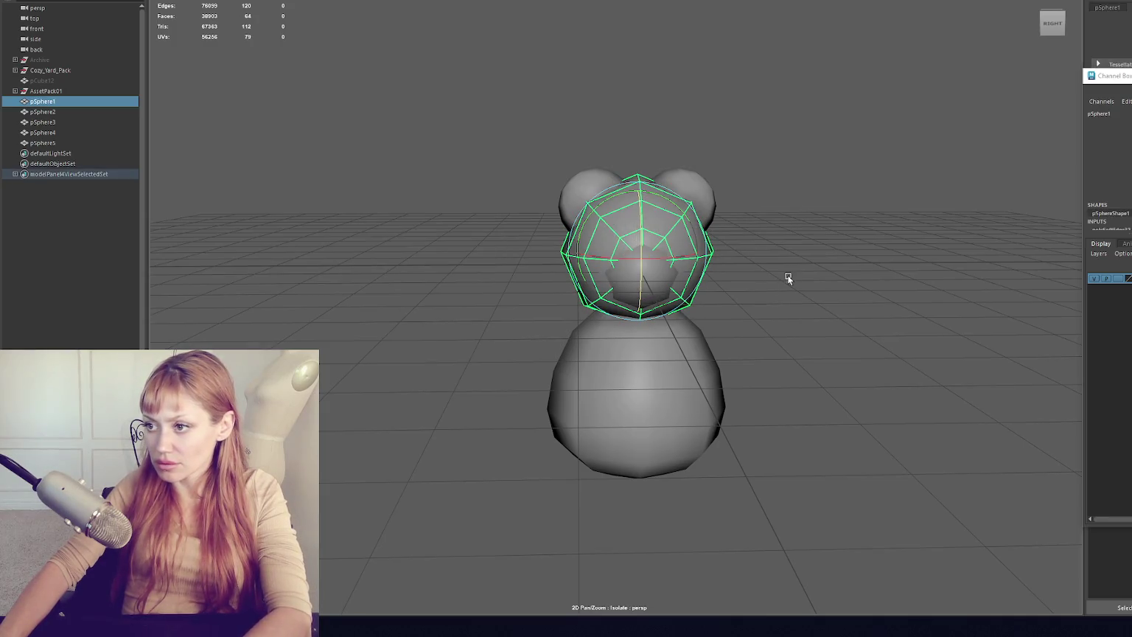
{"action": "left_click", "coordinate": [653, 278]}
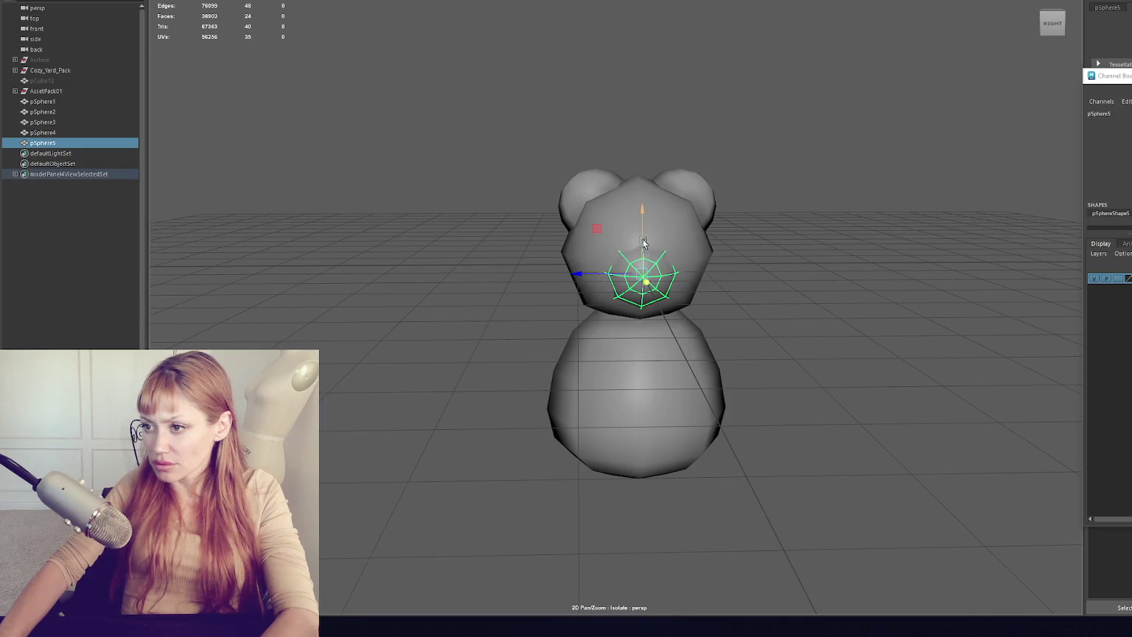
{"action": "left_click", "coordinate": [811, 257]}
{"action": "mouse_move", "coordinate": [811, 256]}
{"action": "left_mouse_down"}
{"action": "mouse_move", "coordinate": [897, 265]}
{"action": "mouse_move", "coordinate": [658, 276]}
{"action": "left_mouse_up"}
{"action": "key", "text": "ctrl+z"}
{"action": "key", "text": "ctrl+z"}
{"action": "key", "text": "ctrl+z"}
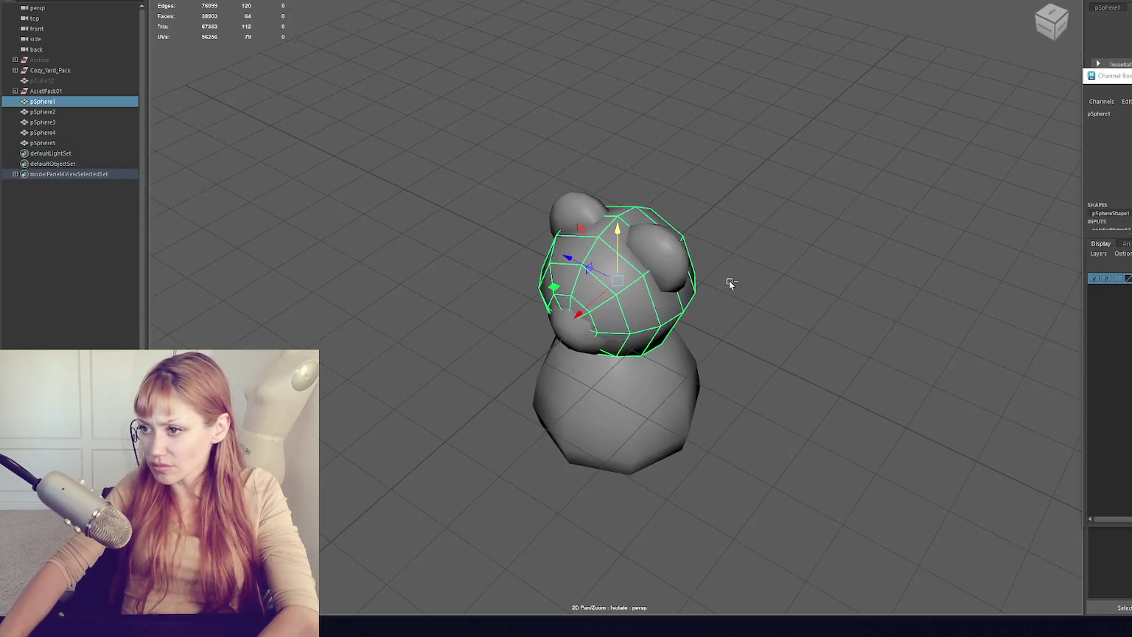
{"action": "key", "text": "ctrl+z"}
{"action": "key", "text": "ctrl+z"}
{"action": "key", "text": "ctrl+z"}
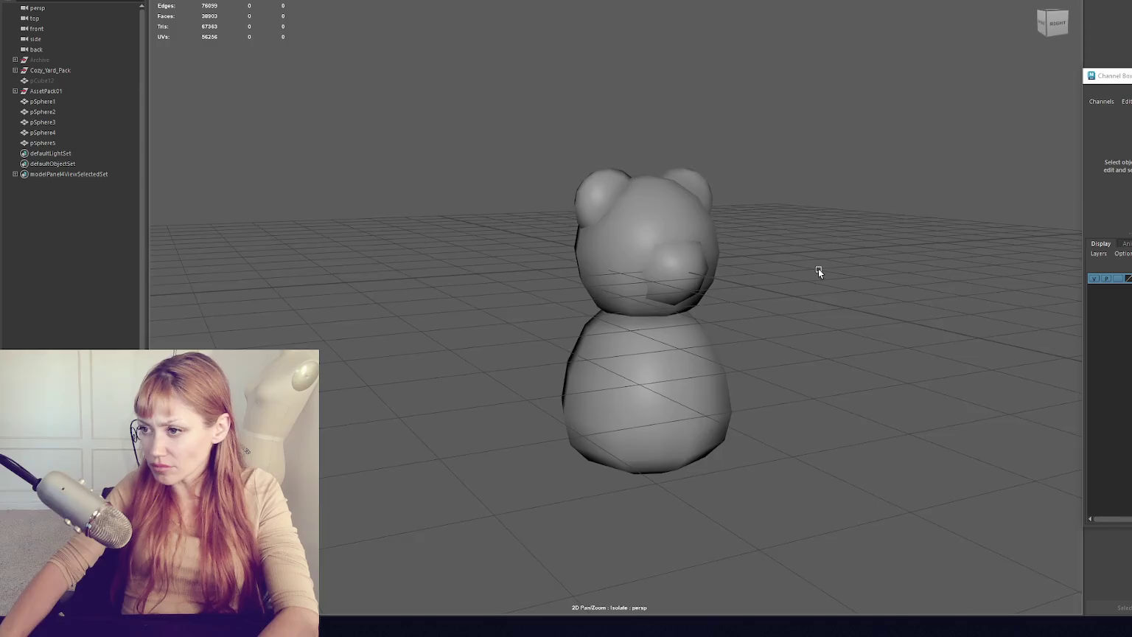
- Restore the small sphere pSphere6 and position it near the centre of the bear's face
{"action": "key", "text": "shift+z"}
{"action": "key", "text": "shift+z"}
{"action": "key", "text": "shift+z"}
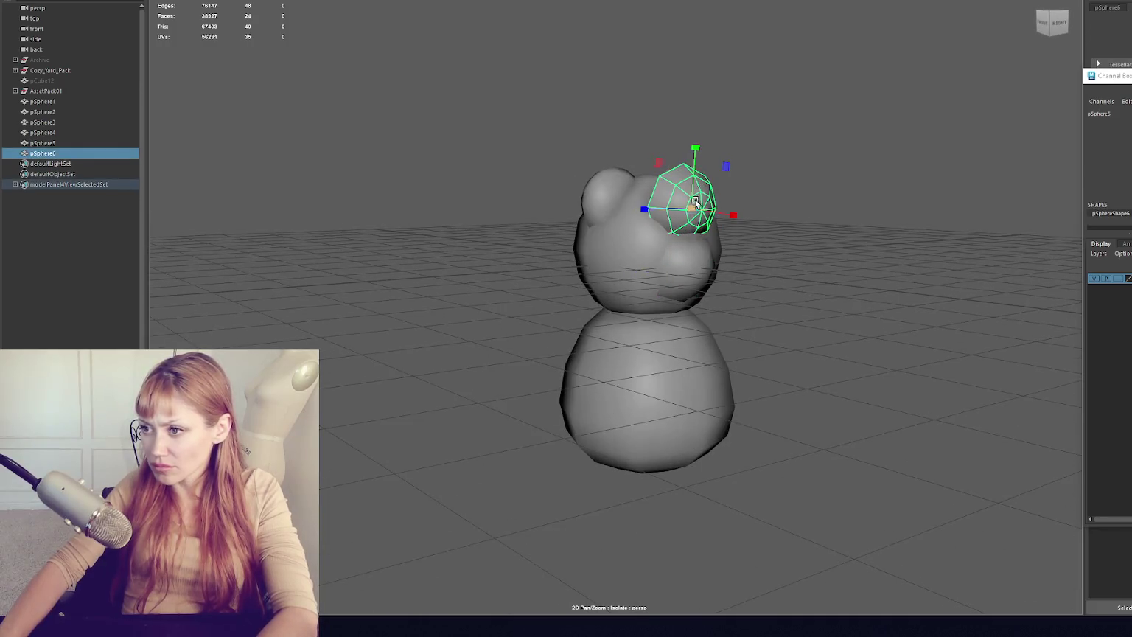
{"action": "key", "text": "e"}
{"action": "key", "text": "w"}
{"action": "mouse_move", "coordinate": [667, 211]}
{"action": "left_mouse_down"}
{"action": "mouse_move", "coordinate": [633, 209]}
{"action": "mouse_move", "coordinate": [652, 205]}
{"action": "mouse_move", "coordinate": [669, 233]}
{"action": "left_mouse_up"}
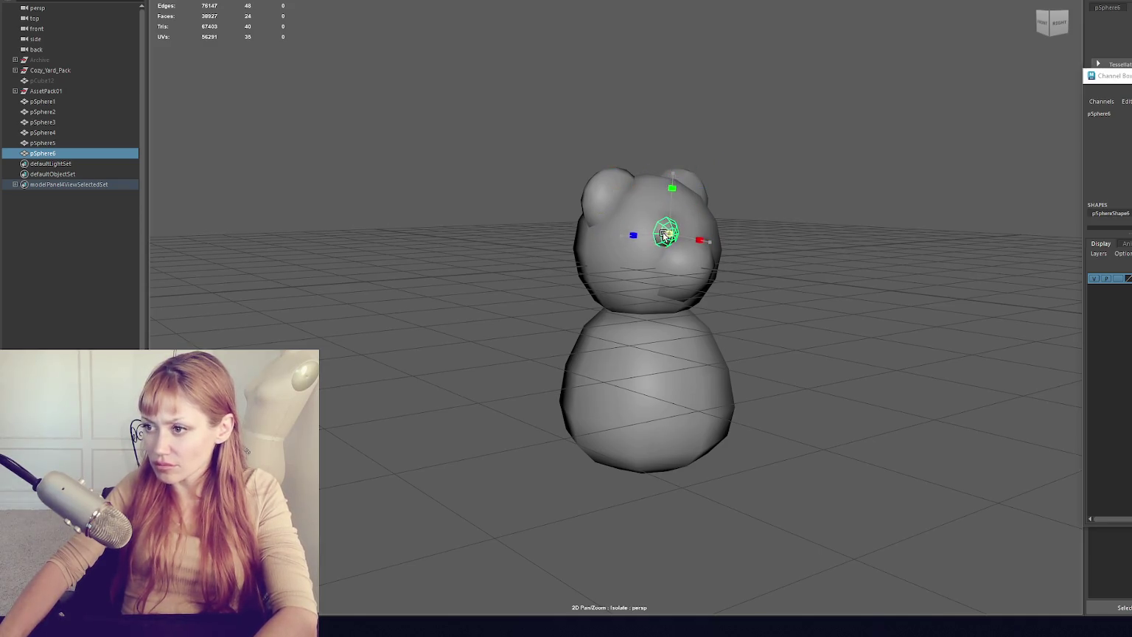
{"action": "key", "text": "e"}
{"action": "key", "text": "w"}
{"action": "left_click_drag", "start_coordinate": [707, 234], "coordinate": [699, 235]}
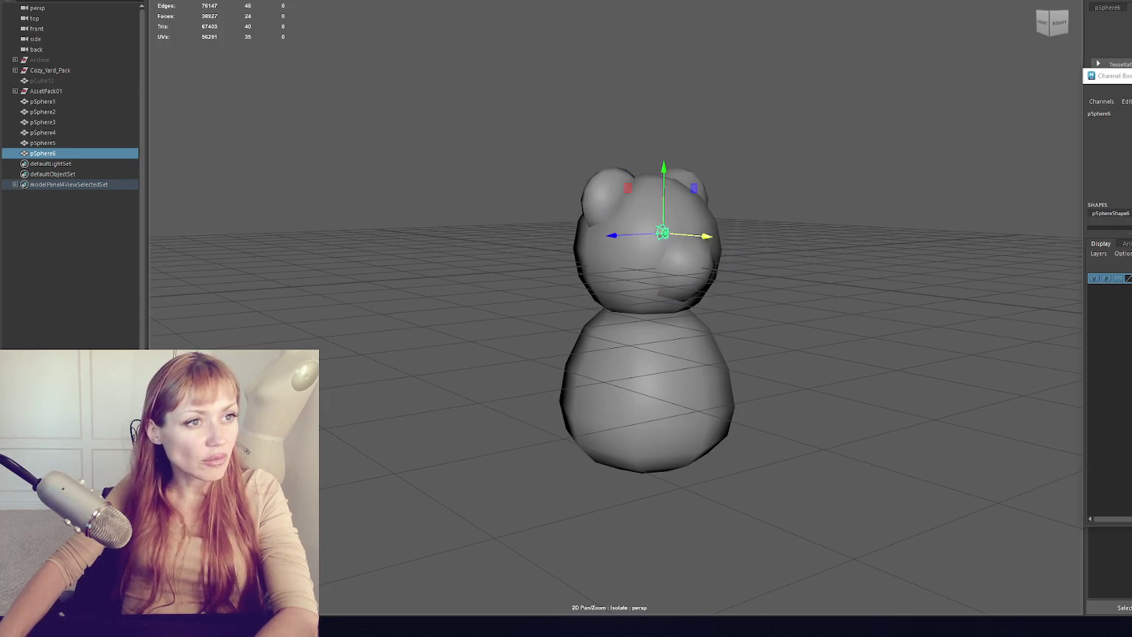
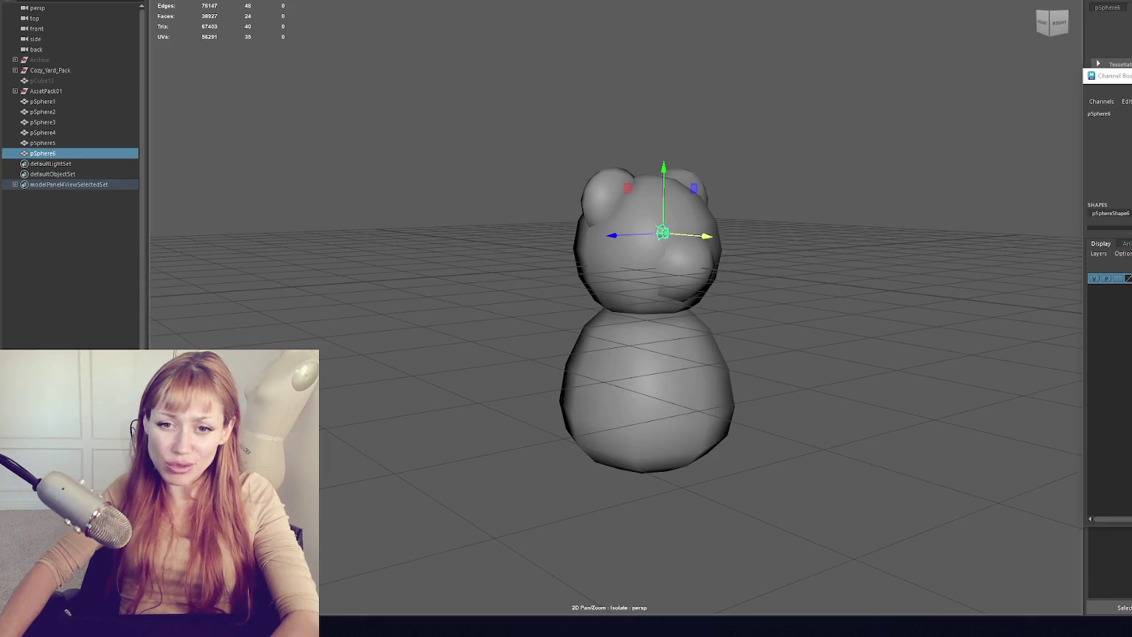
- Nudge the eye sphere pSphere6 slightly upward on the bear's face
{"action": "left_click", "coordinate": [463, 137]}
{"action": "mouse_move", "coordinate": [462, 136]}
{"action": "left_mouse_down"}
{"action": "mouse_move", "coordinate": [662, 241]}
{"action": "mouse_move", "coordinate": [605, 254]}
{"action": "left_mouse_up"}
{"action": "left_click", "coordinate": [649, 244]}
{"action": "key", "text": "f"}
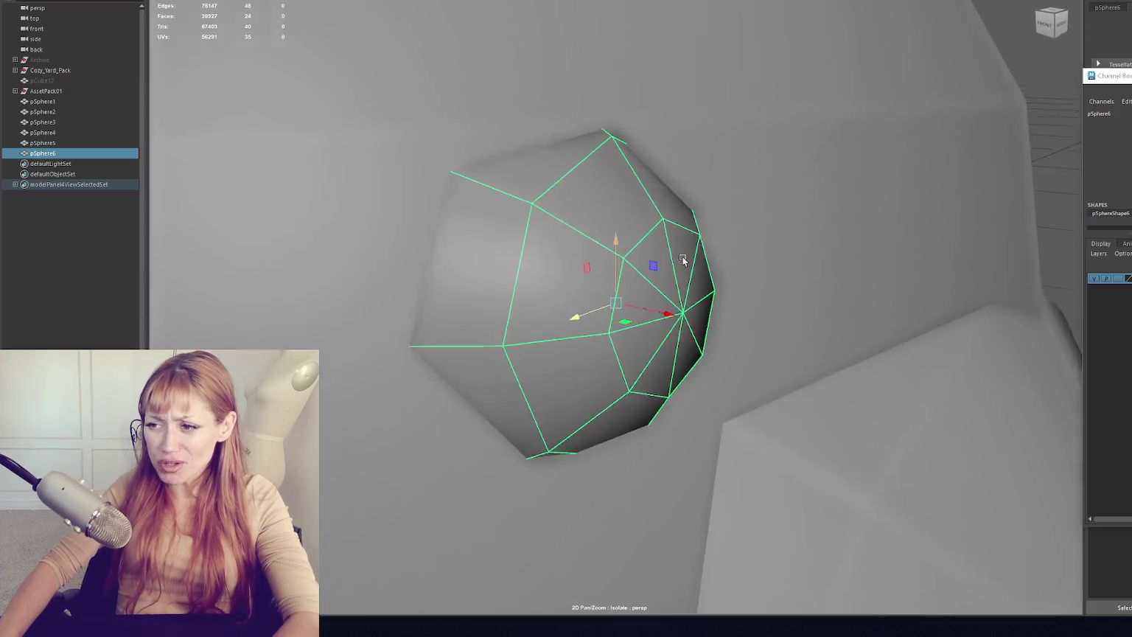
{"action": "key", "text": "e"}
{"action": "left_click_drag", "start_coordinate": [655, 272], "coordinate": [593, 299]}
{"action": "key", "text": "w"}
{"action": "scroll", "coordinate": [670, 255], "scroll_direction": "down", "scroll_amount": 3}
{"action": "mouse_move", "coordinate": [670, 255]}
{"action": "left_mouse_down"}
{"action": "mouse_move", "coordinate": [601, 326]}
{"action": "mouse_move", "coordinate": [672, 284]}
{"action": "left_mouse_up"}
{"action": "key", "text": "e"}
{"action": "key", "text": "w"}
{"action": "left_click_drag", "start_coordinate": [611, 310], "coordinate": [614, 307]}
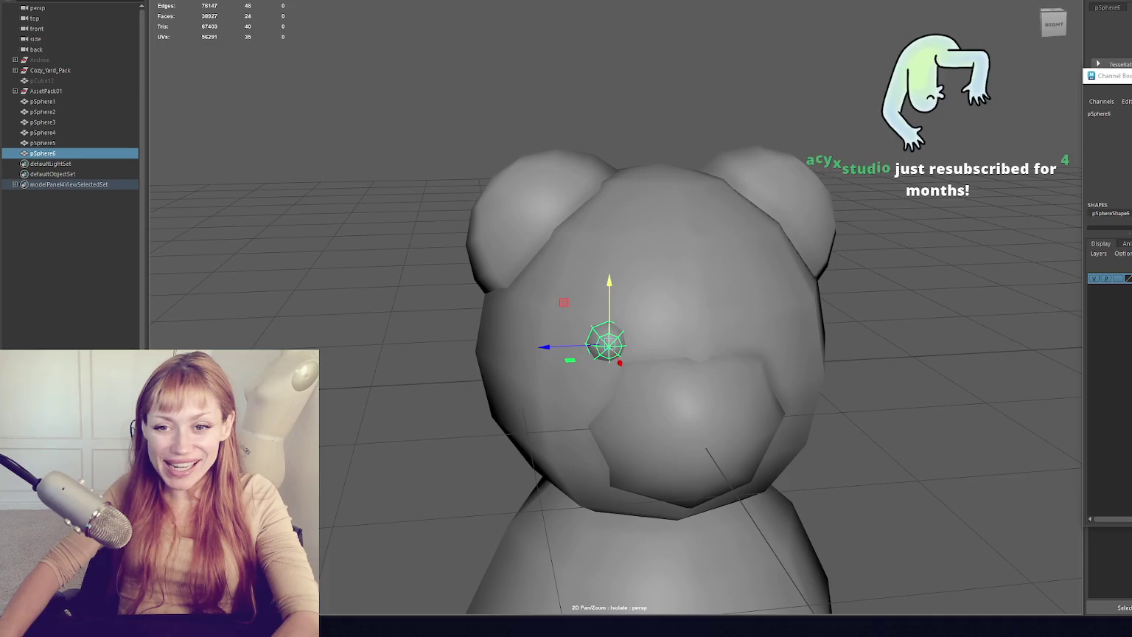
- Reselect the eye sphere and duplicate it as pSphere7
{"action": "left_click", "coordinate": [407, 219]}
{"action": "left_click", "coordinate": [612, 343]}
{"action": "left_click_drag", "start_coordinate": [612, 343], "coordinate": [671, 337]}
{"action": "key", "text": "e"}
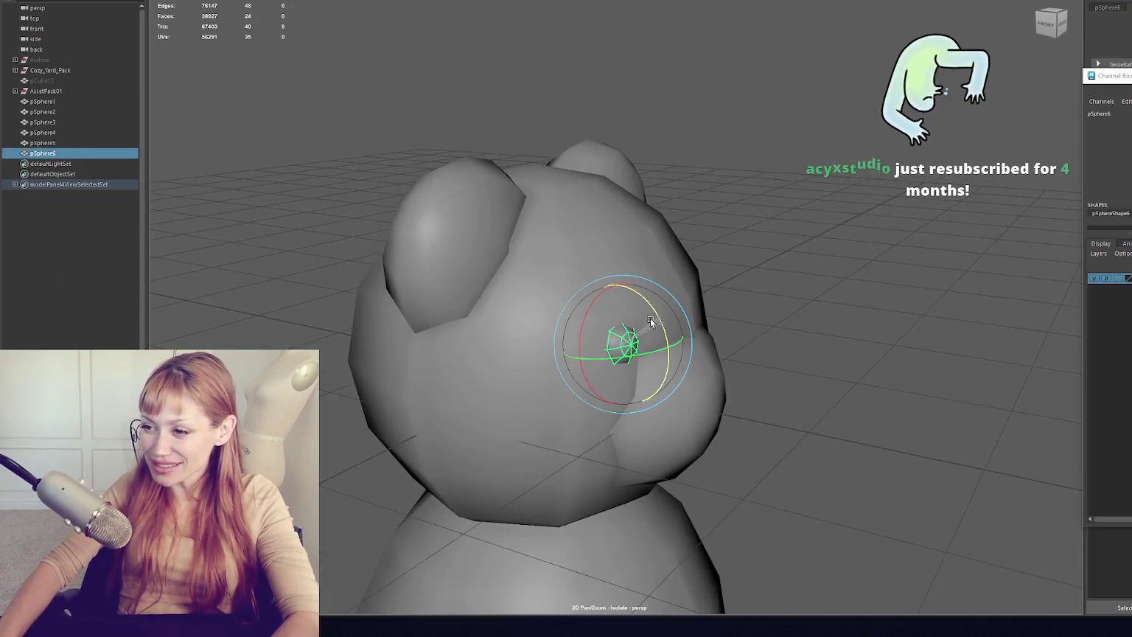
{"action": "mouse_move", "coordinate": [618, 360]}
{"action": "left_mouse_down"}
{"action": "mouse_move", "coordinate": [690, 342]}
{"action": "mouse_move", "coordinate": [541, 311]}
{"action": "mouse_move", "coordinate": [633, 306]}
{"action": "mouse_move", "coordinate": [590, 309]}
{"action": "left_mouse_up"}
{"action": "key", "text": "w"}
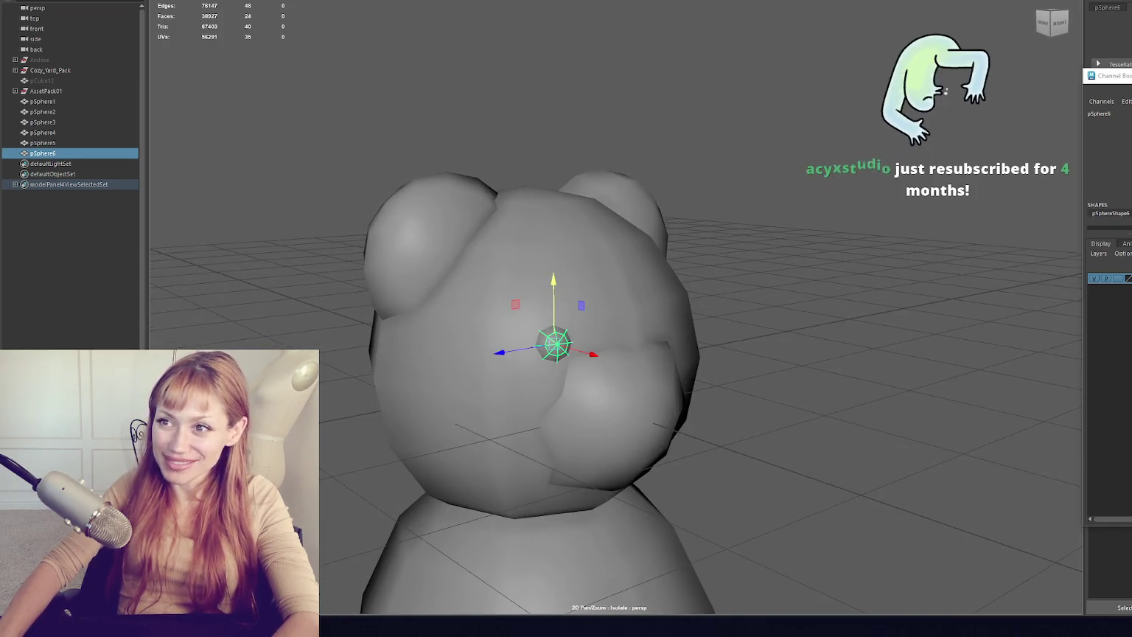
{"action": "key", "text": "ctrl+d"}
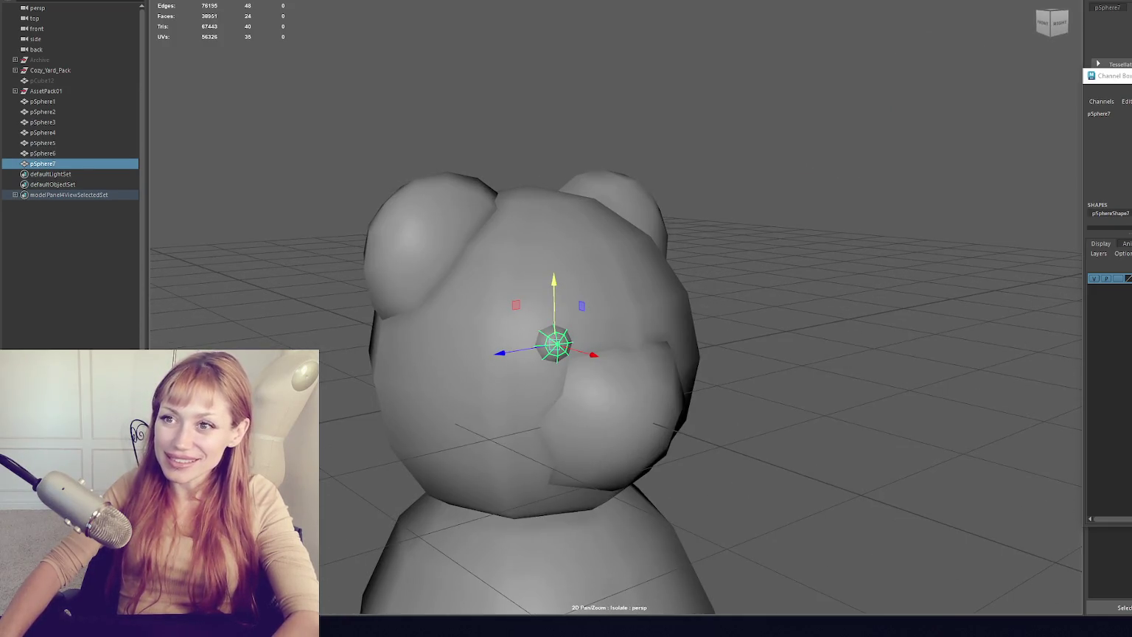
- Move the duplicate eye pSphere7 to the opposite side of the bear's face
{"action": "left_click", "coordinate": [213, 81]}
{"action": "mouse_move", "coordinate": [501, 352]}
{"action": "left_mouse_down"}
{"action": "mouse_move", "coordinate": [596, 338]}
{"action": "mouse_move", "coordinate": [535, 314]}
{"action": "mouse_move", "coordinate": [554, 314]}
{"action": "left_mouse_up"}
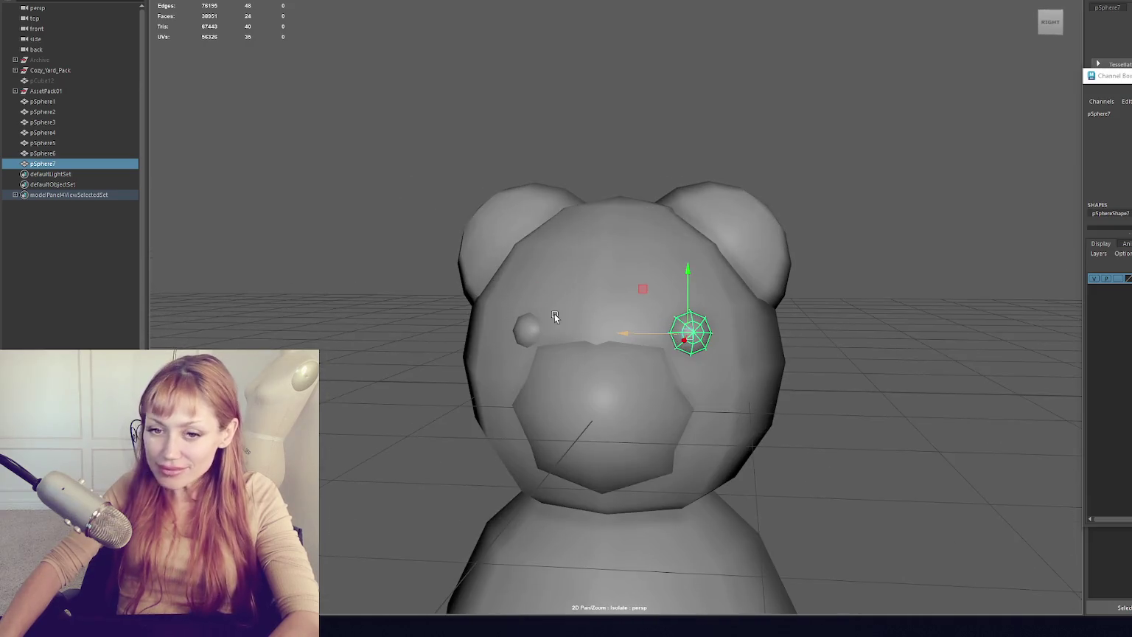
{"action": "left_click", "coordinate": [774, 255]}
{"action": "left_click_drag", "start_coordinate": [774, 256], "coordinate": [614, 216], "text": "alt"}
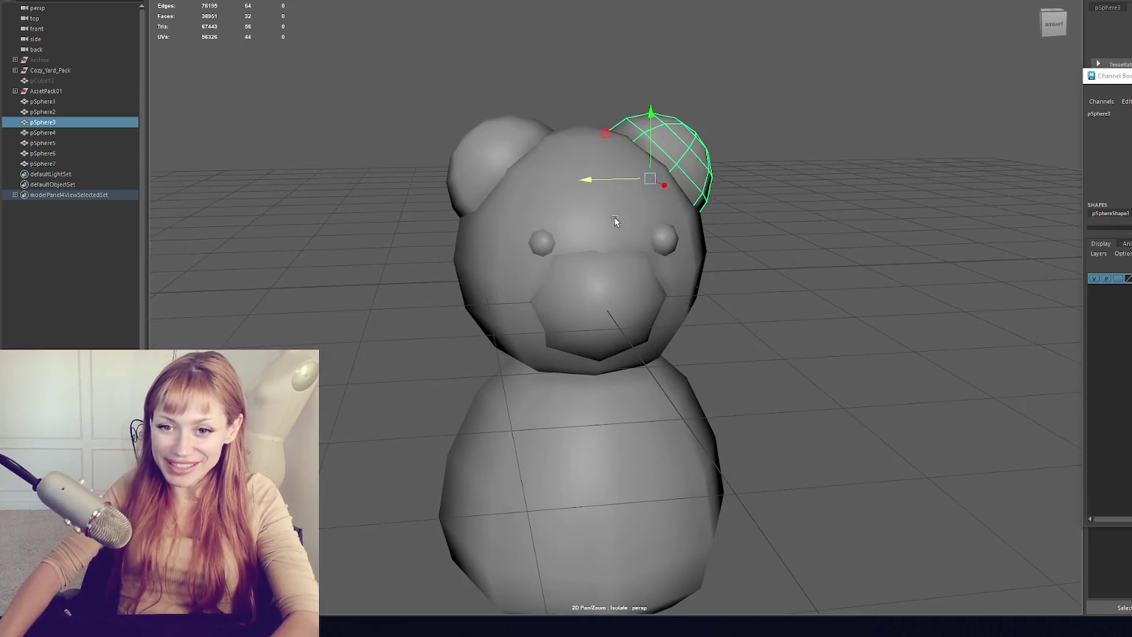
{"action": "scroll", "coordinate": [631, 239], "scroll_direction": "up", "scroll_amount": 3}
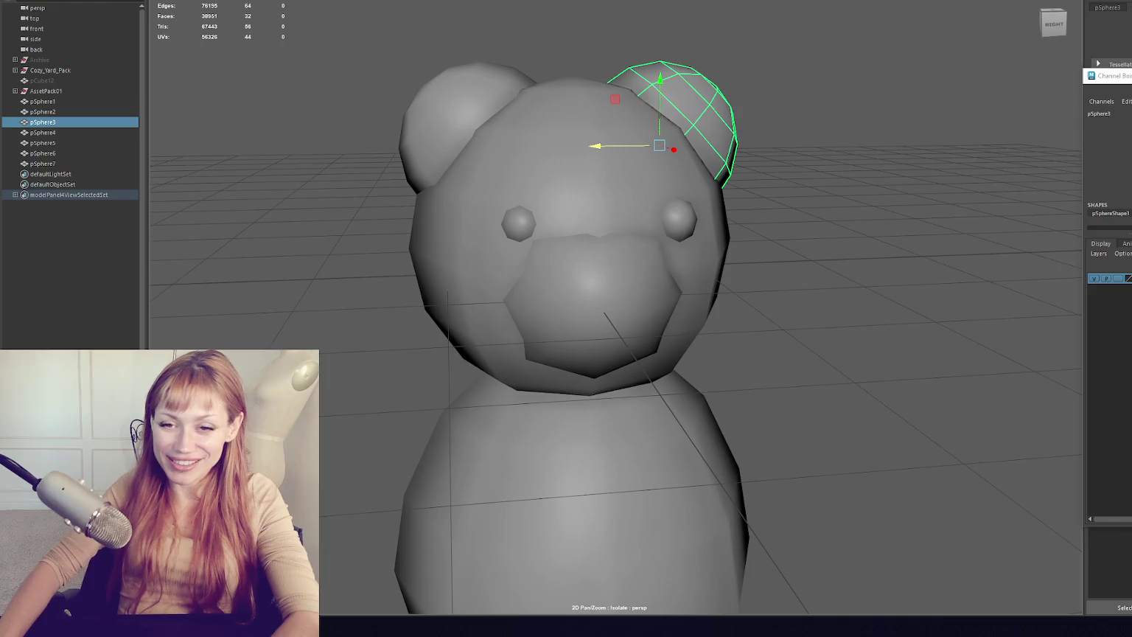
- Check the head and muzzle, then select the eyes, muzzle and head together
{"action": "left_click", "coordinate": [428, 208]}
{"action": "left_click", "coordinate": [357, 244]}
{"action": "mouse_move", "coordinate": [357, 244]}
{"action": "left_mouse_down", "text": "alt"}
{"action": "mouse_move", "coordinate": [453, 225]}
{"action": "mouse_move", "coordinate": [489, 169]}
{"action": "mouse_move", "coordinate": [616, 195]}
{"action": "mouse_move", "coordinate": [627, 306]}
{"action": "mouse_move", "coordinate": [571, 254]}
{"action": "mouse_move", "coordinate": [549, 258]}
{"action": "mouse_move", "coordinate": [701, 266]}
{"action": "left_mouse_up", "text": "alt"}
{"action": "left_click", "coordinate": [627, 306]}
{"action": "key", "text": "e"}
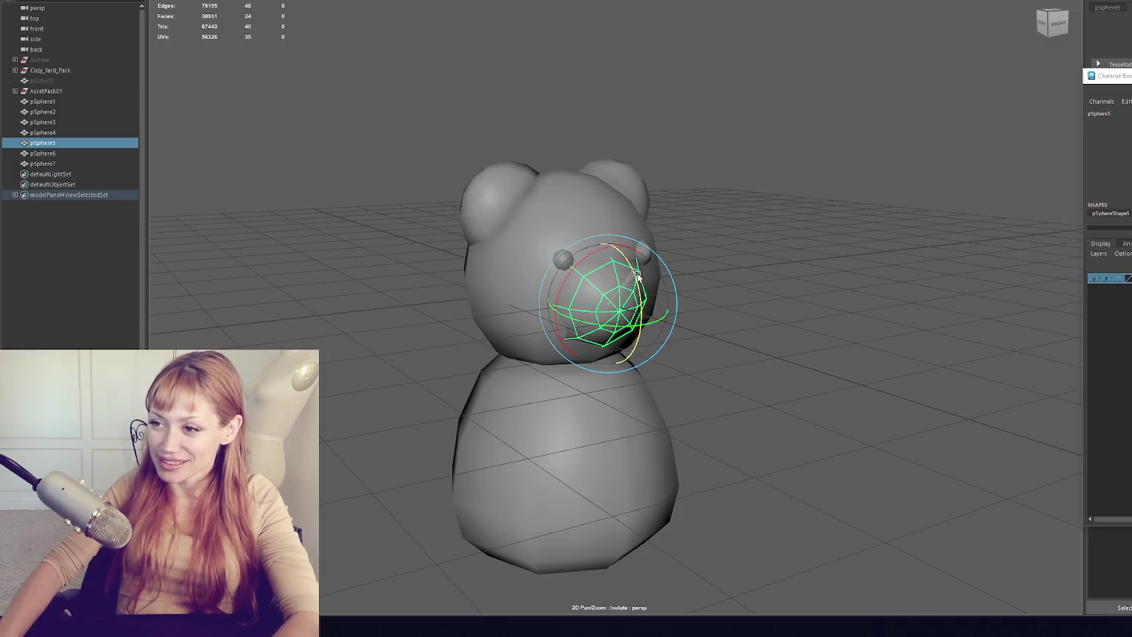
{"action": "mouse_move", "coordinate": [742, 277]}
{"action": "left_mouse_down", "text": "alt"}
{"action": "mouse_move", "coordinate": [632, 264]}
{"action": "mouse_move", "coordinate": [616, 304]}
{"action": "mouse_move", "coordinate": [553, 294]}
{"action": "mouse_move", "coordinate": [837, 299]}
{"action": "left_mouse_up", "text": "alt"}
{"action": "left_click", "coordinate": [722, 275]}
{"action": "left_click", "coordinate": [616, 304]}
{"action": "left_click", "coordinate": [707, 296]}
{"action": "mouse_move", "coordinate": [632, 297]}
{"action": "left_mouse_down", "text": "alt"}
{"action": "mouse_move", "coordinate": [562, 299]}
{"action": "mouse_move", "coordinate": [533, 281]}
{"action": "mouse_move", "coordinate": [756, 299]}
{"action": "mouse_move", "coordinate": [779, 286]}
{"action": "mouse_move", "coordinate": [646, 275]}
{"action": "left_mouse_up", "text": "alt"}
{"action": "left_click_drag", "start_coordinate": [606, 332], "coordinate": [606, 332]}
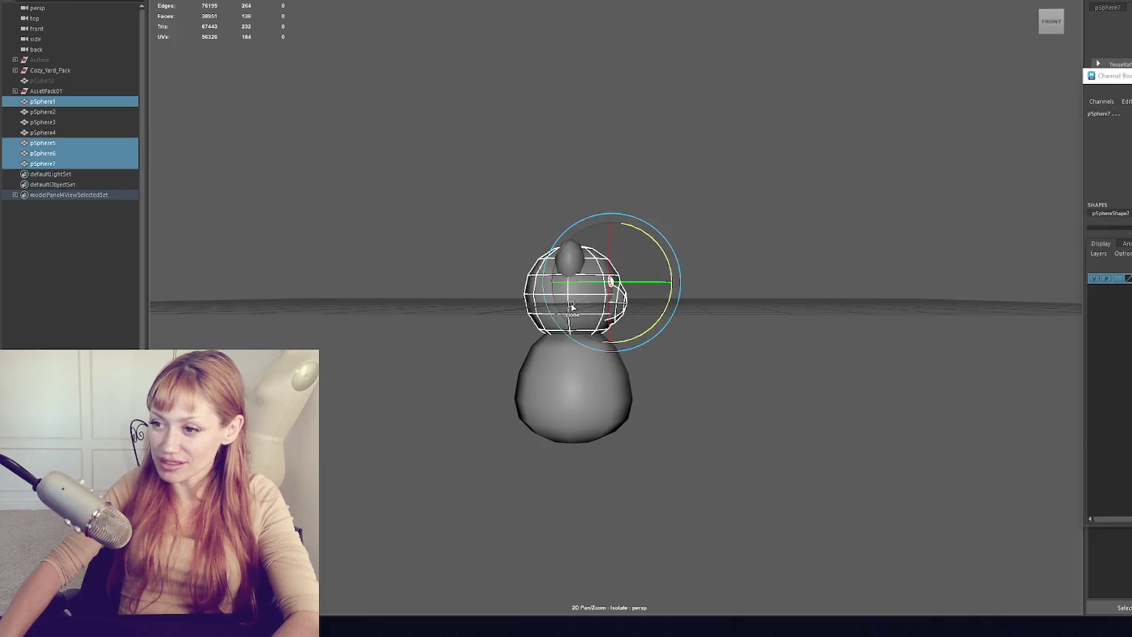
- Group the muzzle and both eyes as group1, leaving the head out
{"action": "left_click", "coordinate": [581, 306], "text": "ctrl"}
{"action": "key", "text": "ctrl+g"}
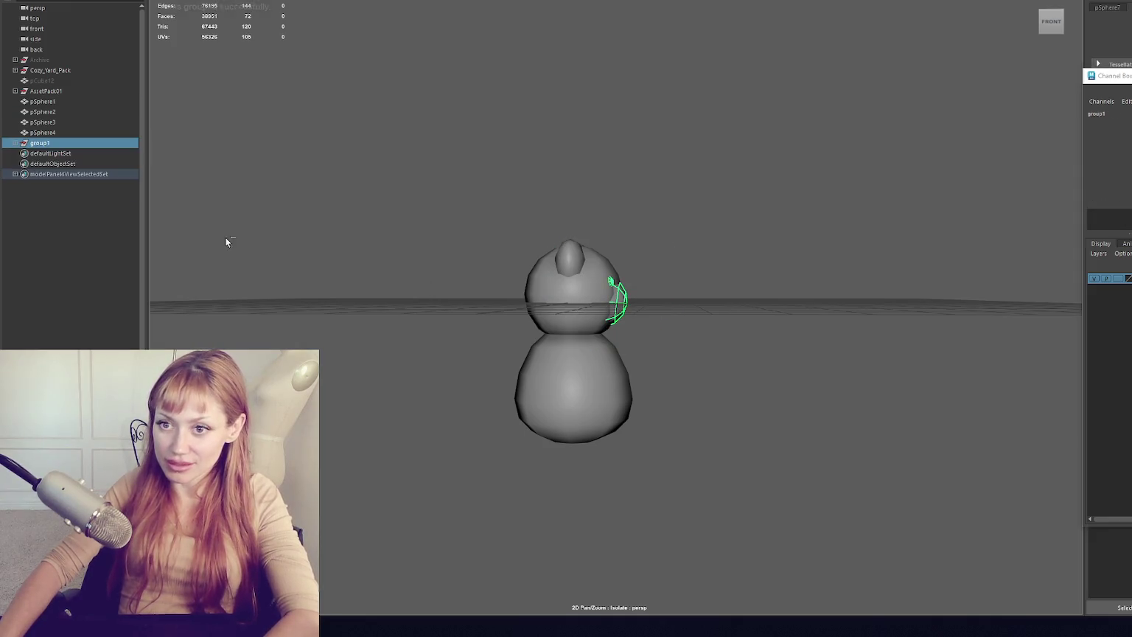
{"action": "left_click", "coordinate": [138, 202]}
{"action": "mouse_move", "coordinate": [683, 217]}
{"action": "left_mouse_down"}
{"action": "mouse_move", "coordinate": [597, 219]}
{"action": "mouse_move", "coordinate": [695, 218]}
{"action": "mouse_move", "coordinate": [670, 220]}
{"action": "left_mouse_up"}
- Inspect the body sphere from several angles, ending in a level right-side view
{"action": "left_click", "coordinate": [608, 366]}
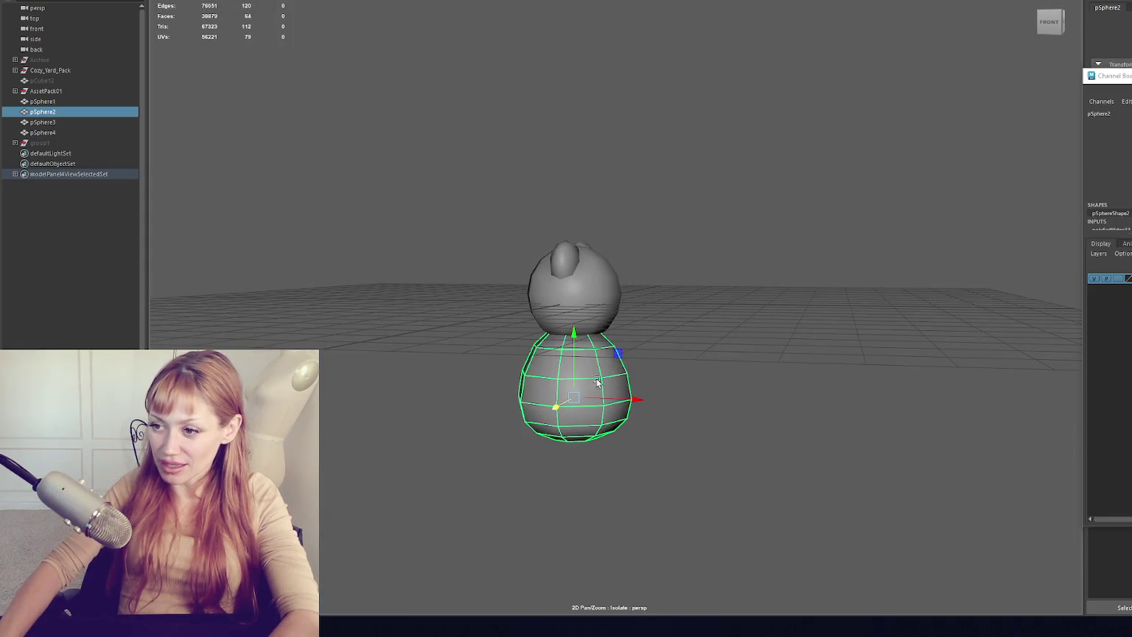
{"action": "left_click", "coordinate": [664, 265]}
{"action": "mouse_move", "coordinate": [663, 266]}
{"action": "left_mouse_down"}
{"action": "mouse_move", "coordinate": [689, 266]}
{"action": "mouse_move", "coordinate": [630, 264]}
{"action": "left_mouse_up"}
{"action": "left_click", "coordinate": [628, 357]}
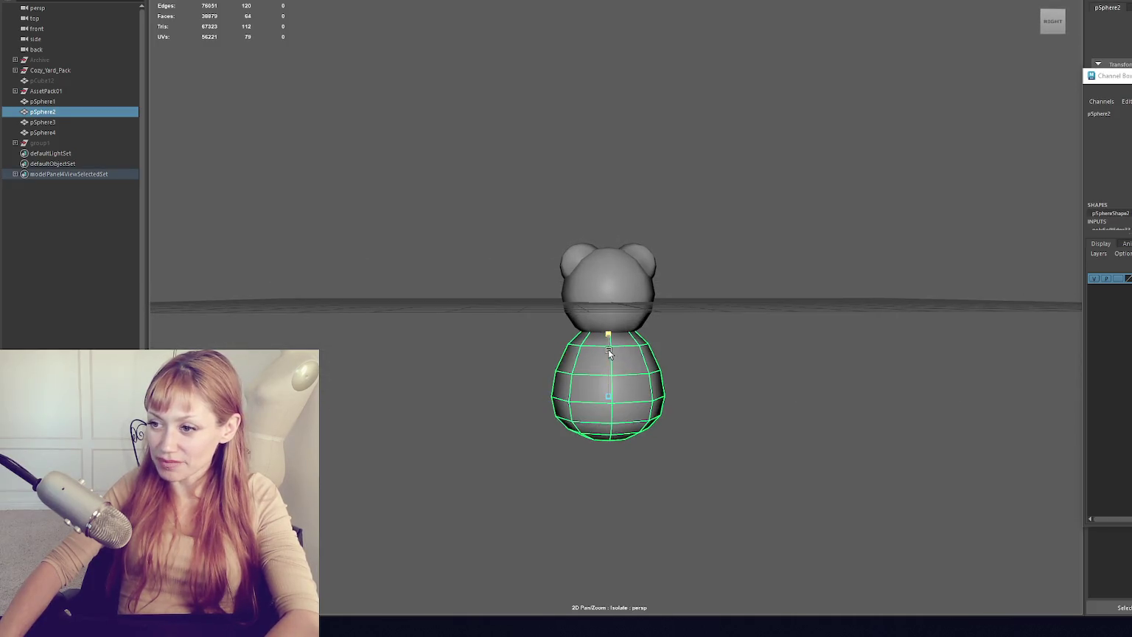
{"action": "left_click", "coordinate": [605, 336]}
{"action": "mouse_move", "coordinate": [606, 336]}
{"action": "left_mouse_down"}
{"action": "mouse_move", "coordinate": [745, 369]}
{"action": "mouse_move", "coordinate": [715, 339]}
{"action": "left_mouse_up"}
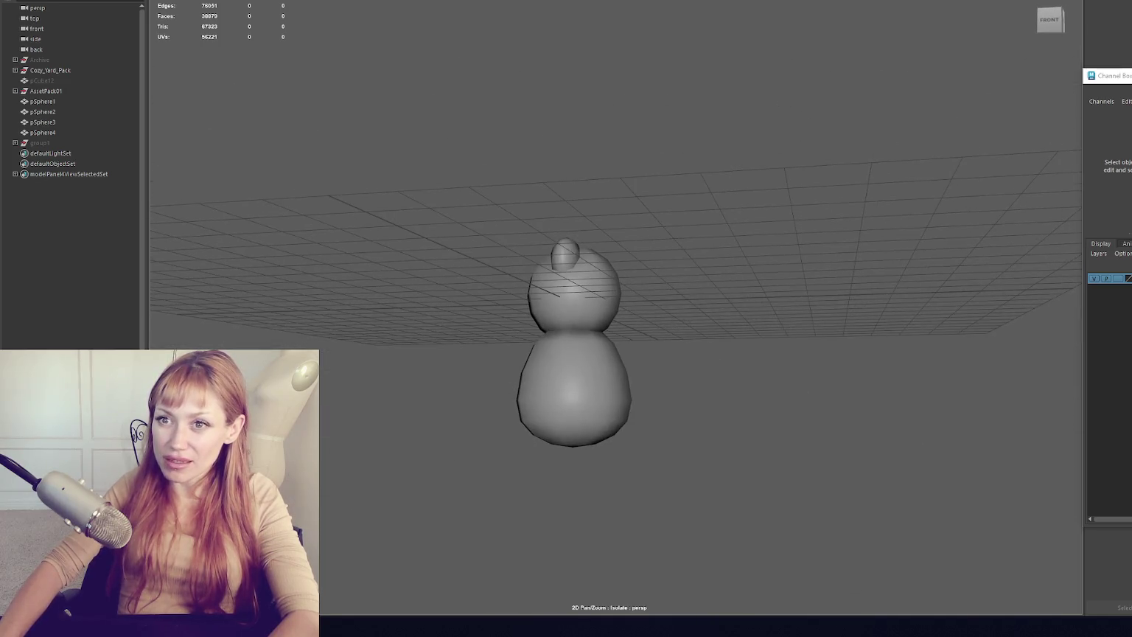
{"action": "left_click", "coordinate": [529, 364]}
{"action": "mouse_move", "coordinate": [656, 347]}
{"action": "left_mouse_down"}
{"action": "mouse_move", "coordinate": [619, 348]}
{"action": "mouse_move", "coordinate": [600, 384]}
{"action": "left_mouse_up"}
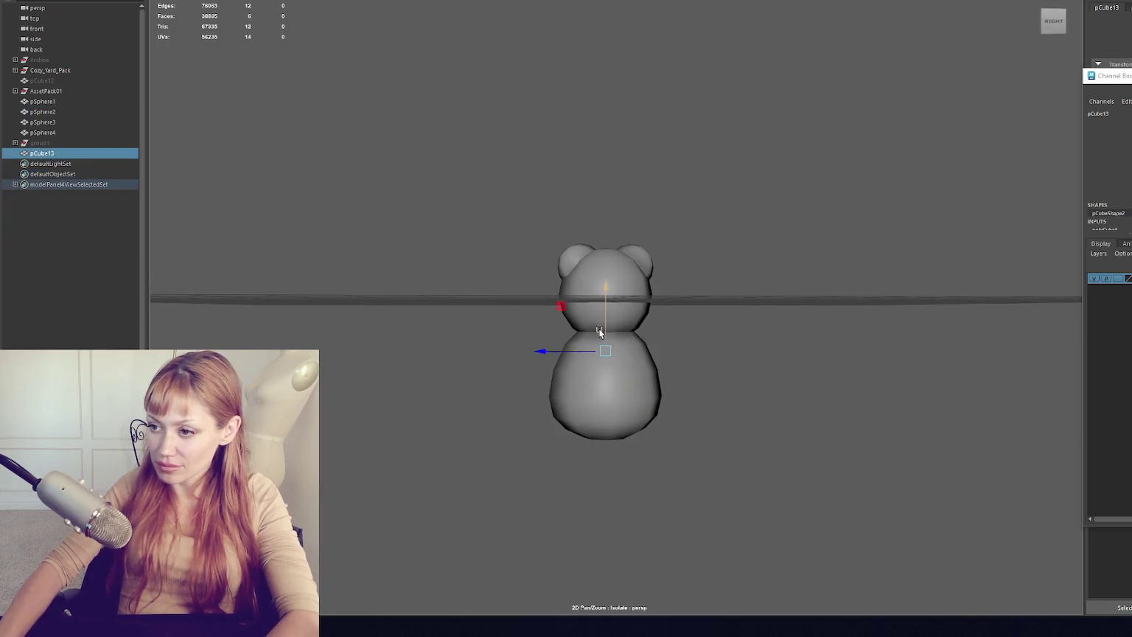
- Replace the cube with a sphere left of the bear and delete its bottom half
{"action": "left_click_drag", "start_coordinate": [569, 353], "coordinate": [435, 351]}
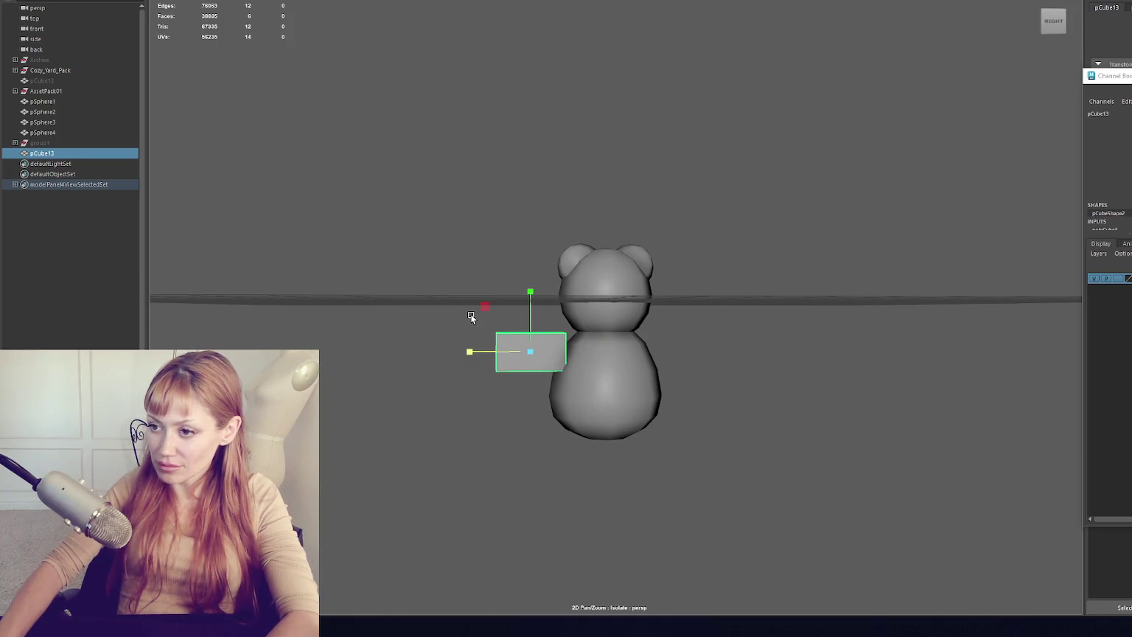
{"action": "key", "text": "Delete"}
{"action": "left_click_drag", "start_coordinate": [546, 296], "coordinate": [405, 295]}
{"action": "right_click", "coordinate": [483, 214]}
{"action": "left_click", "coordinate": [498, 311]}
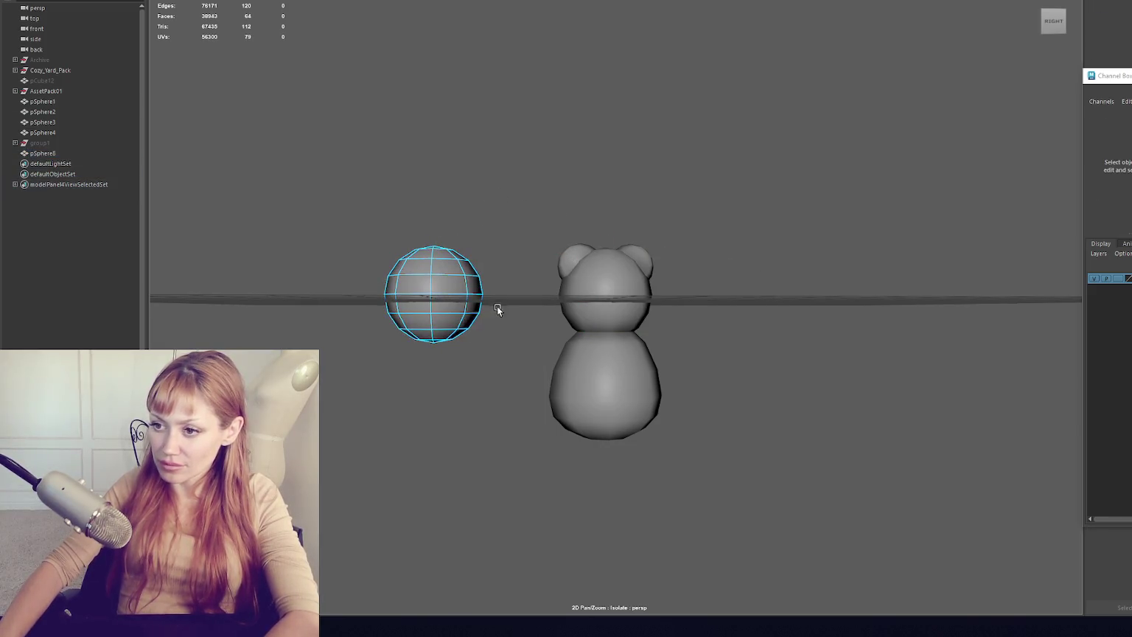
{"action": "left_click_drag", "start_coordinate": [499, 311], "coordinate": [369, 347]}
{"action": "key", "text": "Delete"}
- Extrude the dome's open bottom edge down into a cylinder tapered at the base
{"action": "double_click", "coordinate": [445, 295]}
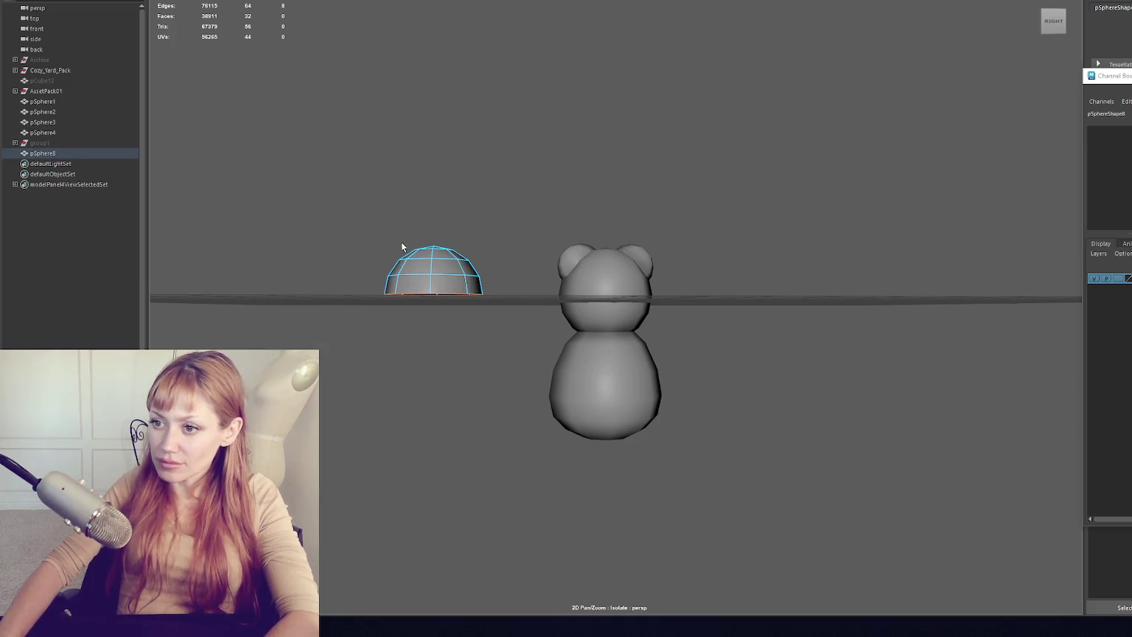
{"action": "key", "text": "ctrl+e"}
{"action": "left_click_drag", "start_coordinate": [434, 256], "coordinate": [436, 381]}
{"action": "left_click_drag", "start_coordinate": [443, 436], "coordinate": [417, 441]}
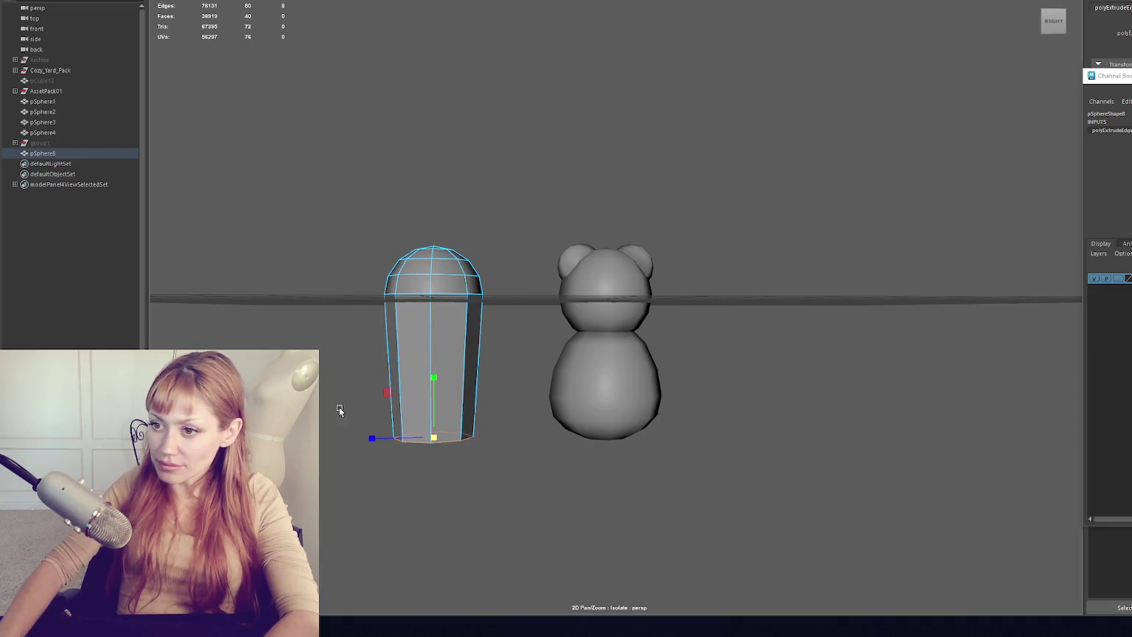
- Insert an edge loop across the capsule and soften its edges
{"action": "key", "text": "ctrl+shift+x"}
{"action": "left_click", "coordinate": [435, 362]}
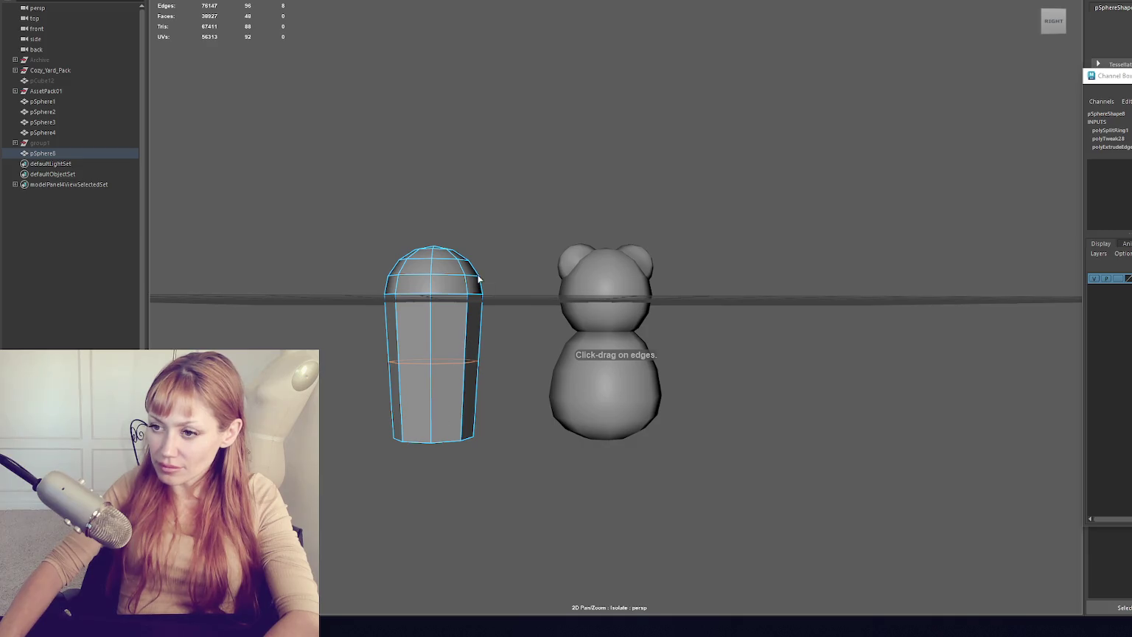
{"action": "key", "text": "w"}
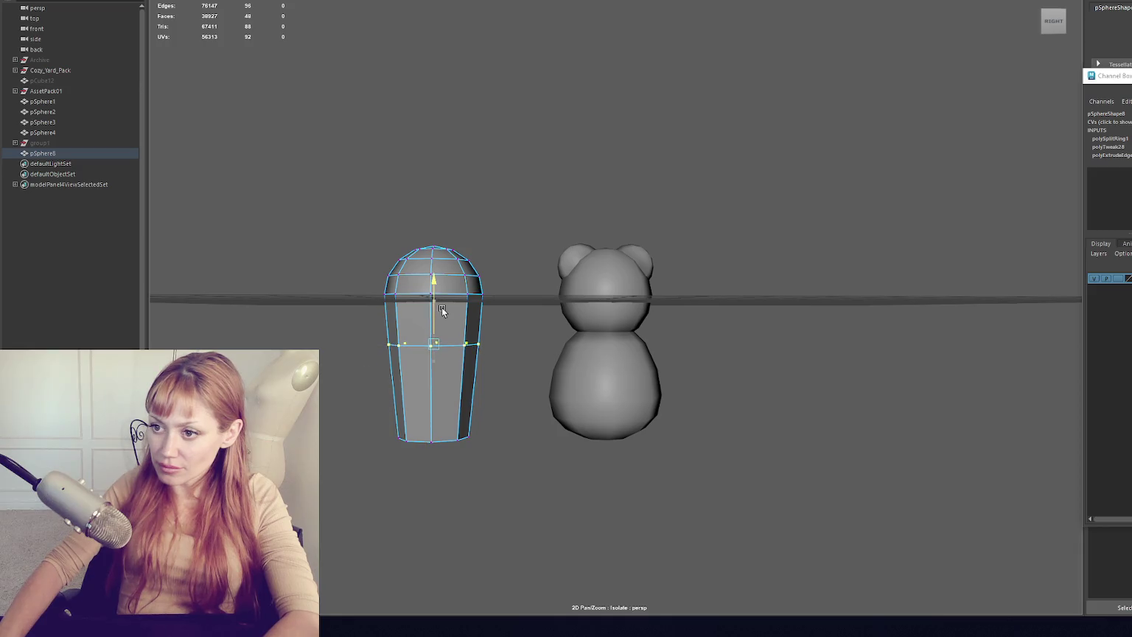
{"action": "key", "text": "F8"}
{"action": "right_click", "coordinate": [480, 168], "text": "shift"}
{"action": "left_click", "coordinate": [563, 211]}
- Shrink the capsule, move it against the bear's body and tilt it diagonally
{"action": "key", "text": "e"}
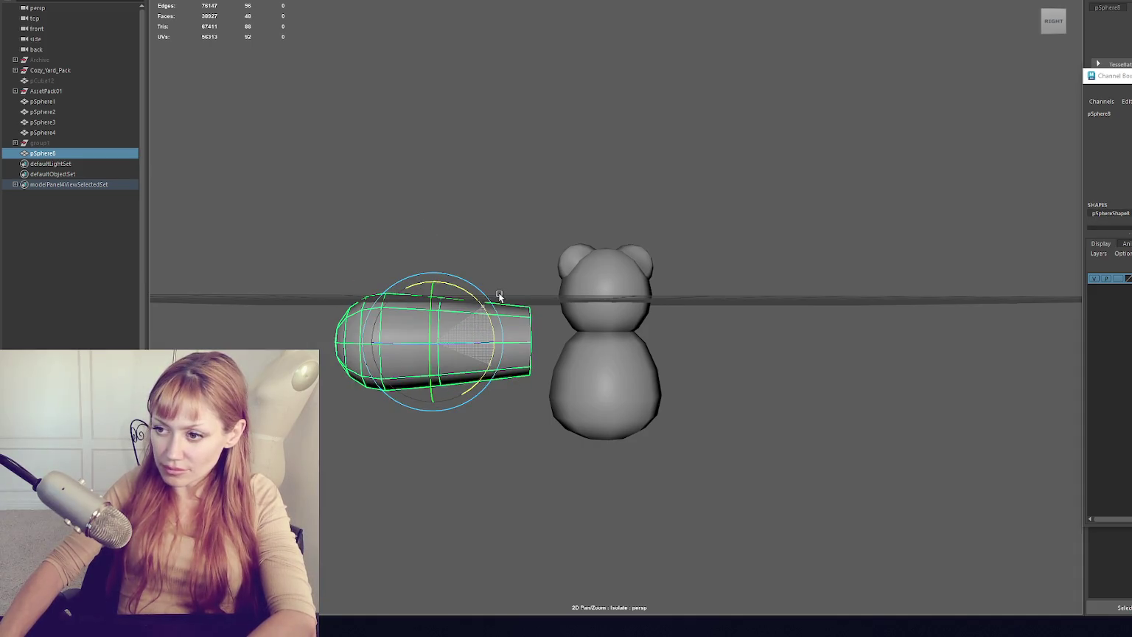
{"action": "key", "text": "w"}
{"action": "mouse_move", "coordinate": [398, 343]}
{"action": "left_mouse_down"}
{"action": "mouse_move", "coordinate": [352, 352]}
{"action": "mouse_move", "coordinate": [514, 349]}
{"action": "mouse_move", "coordinate": [587, 301]}
{"action": "left_mouse_up"}
{"action": "key", "text": "e"}
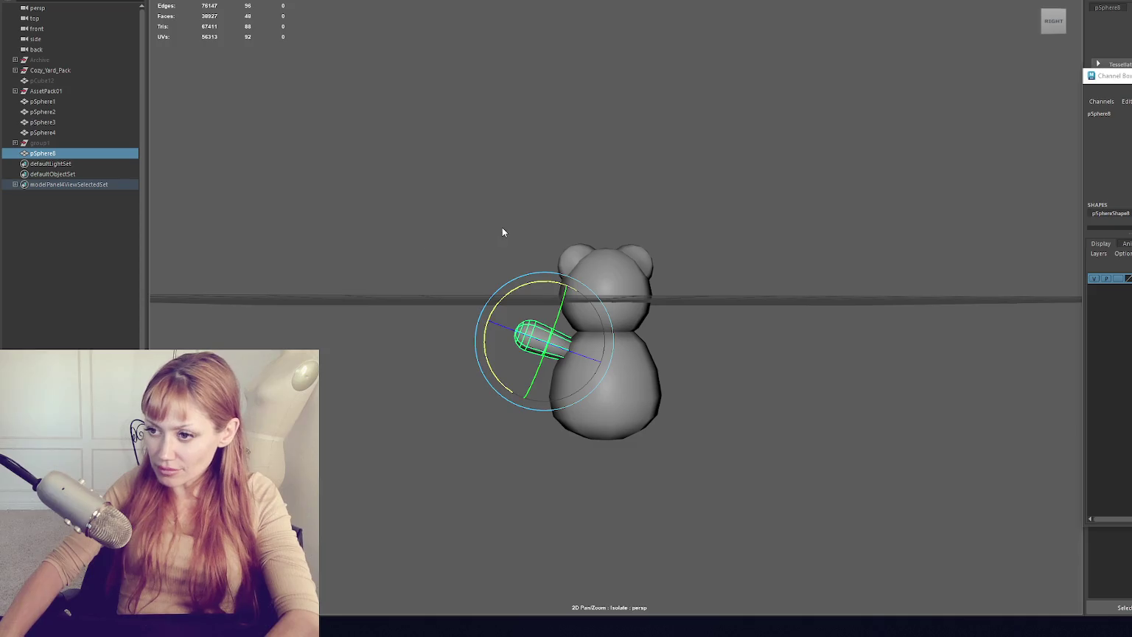
{"action": "left_click", "coordinate": [540, 302]}
- Move and rotate the capsule's control points to shape it into an arm
{"action": "left_click_drag", "start_coordinate": [477, 348], "coordinate": [470, 359]}
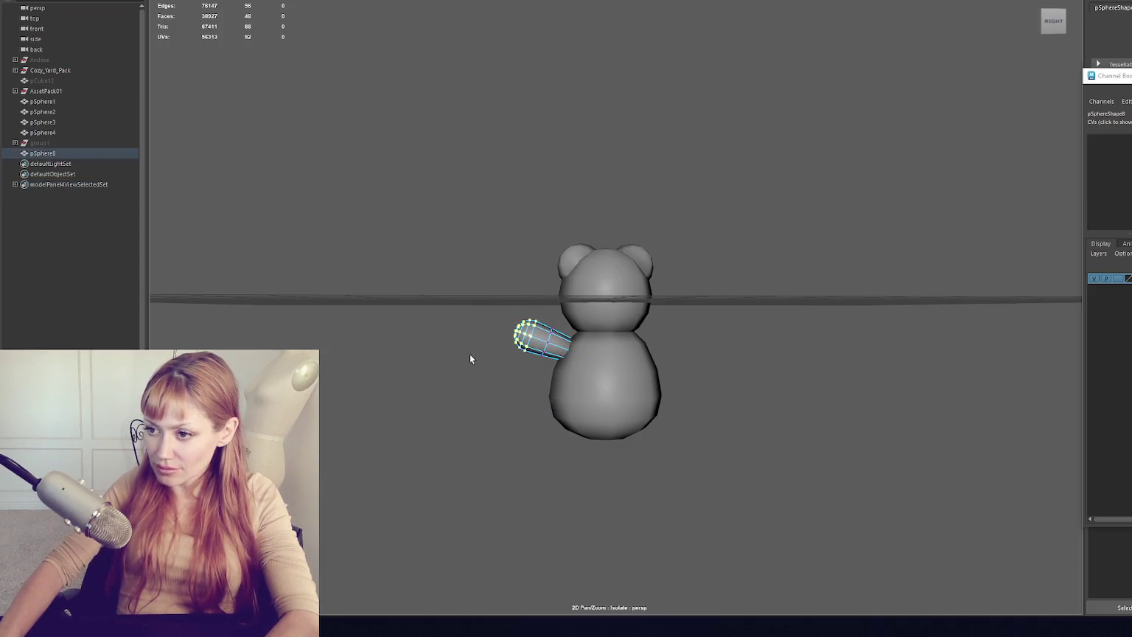
{"action": "key", "text": "plus"}
{"action": "key", "text": "plus"}
{"action": "key", "text": "plus"}
{"action": "mouse_move", "coordinate": [556, 345]}
{"action": "left_mouse_down", "text": "alt"}
{"action": "mouse_move", "coordinate": [649, 376]}
{"action": "mouse_move", "coordinate": [607, 375]}
{"action": "mouse_move", "coordinate": [632, 363]}
{"action": "mouse_move", "coordinate": [573, 357]}
{"action": "left_mouse_up", "text": "alt"}
{"action": "key", "text": "w"}
{"action": "key", "text": "e"}
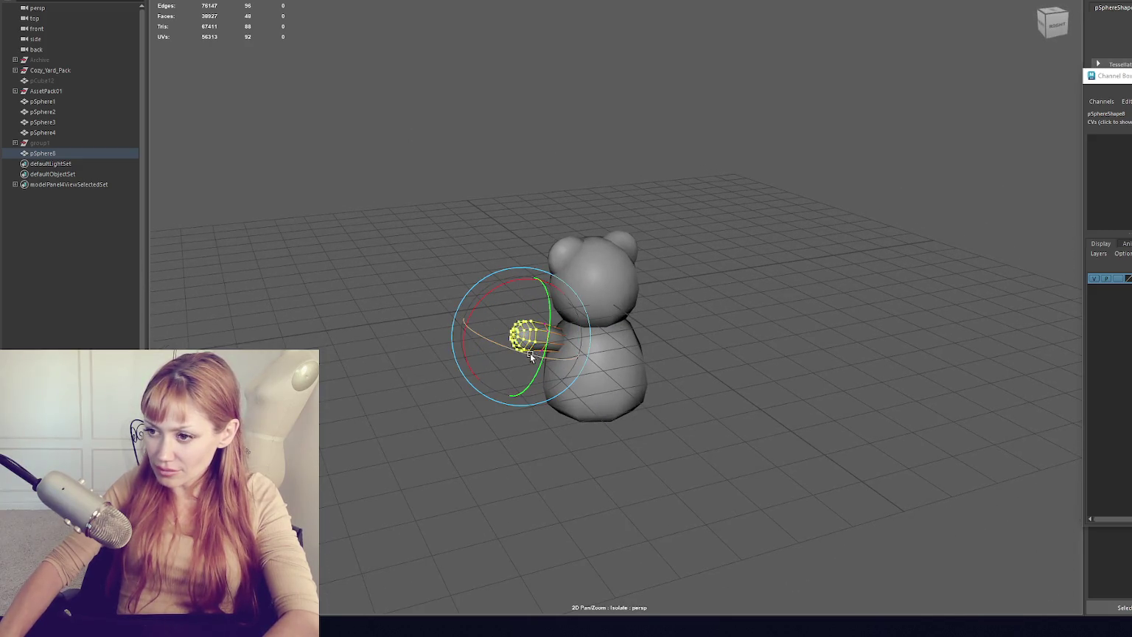
{"action": "key", "text": "w"}
{"action": "key", "text": "e"}
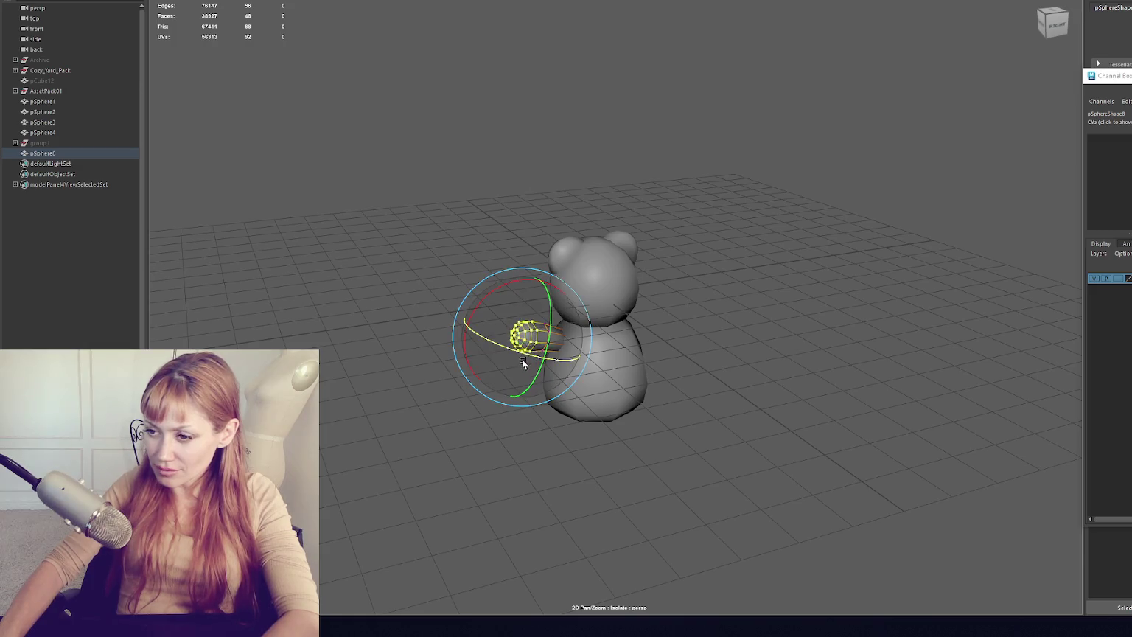
{"action": "mouse_move", "coordinate": [532, 360]}
{"action": "left_mouse_down", "text": "alt"}
{"action": "mouse_move", "coordinate": [582, 310]}
{"action": "mouse_move", "coordinate": [571, 302]}
{"action": "left_mouse_up", "text": "alt"}
{"action": "key", "text": "w"}
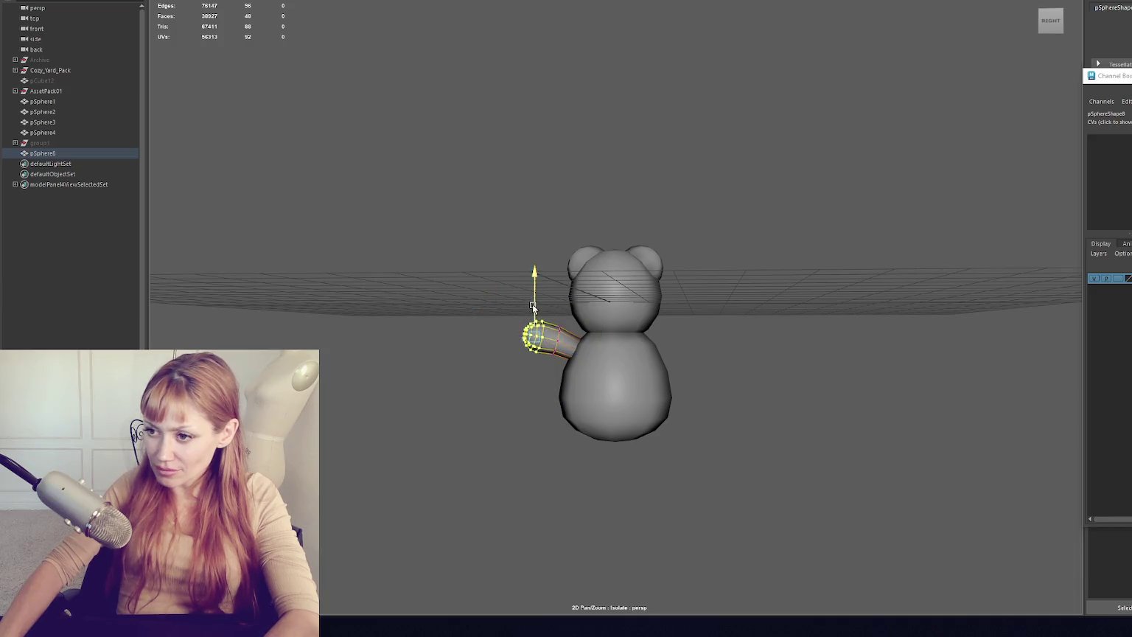
{"action": "key", "text": "e"}
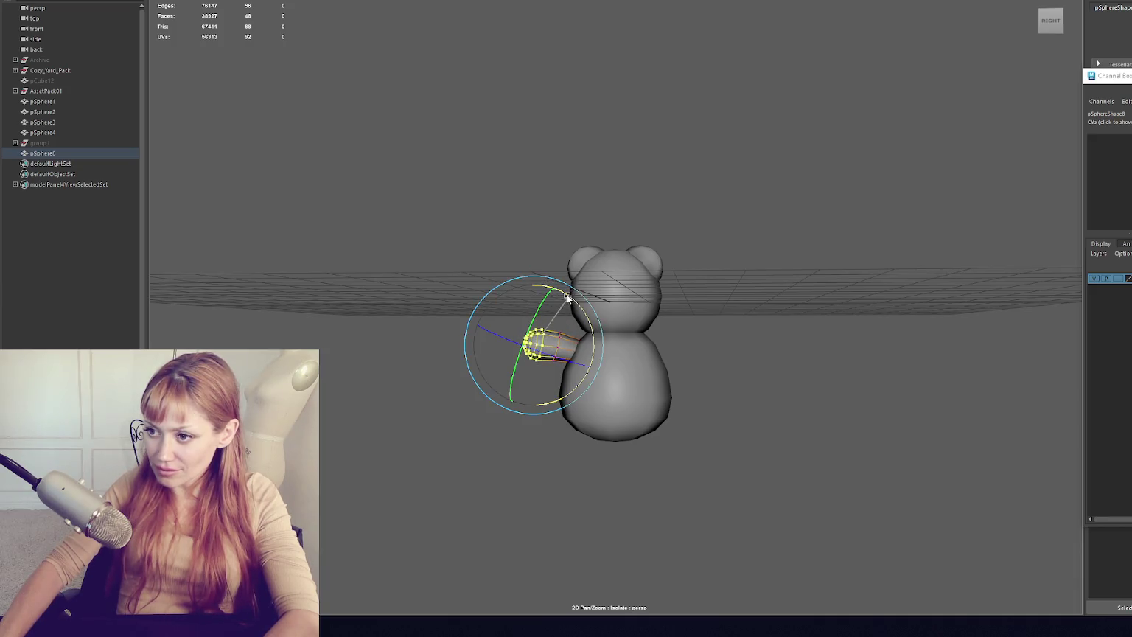
{"action": "key", "text": "w"}
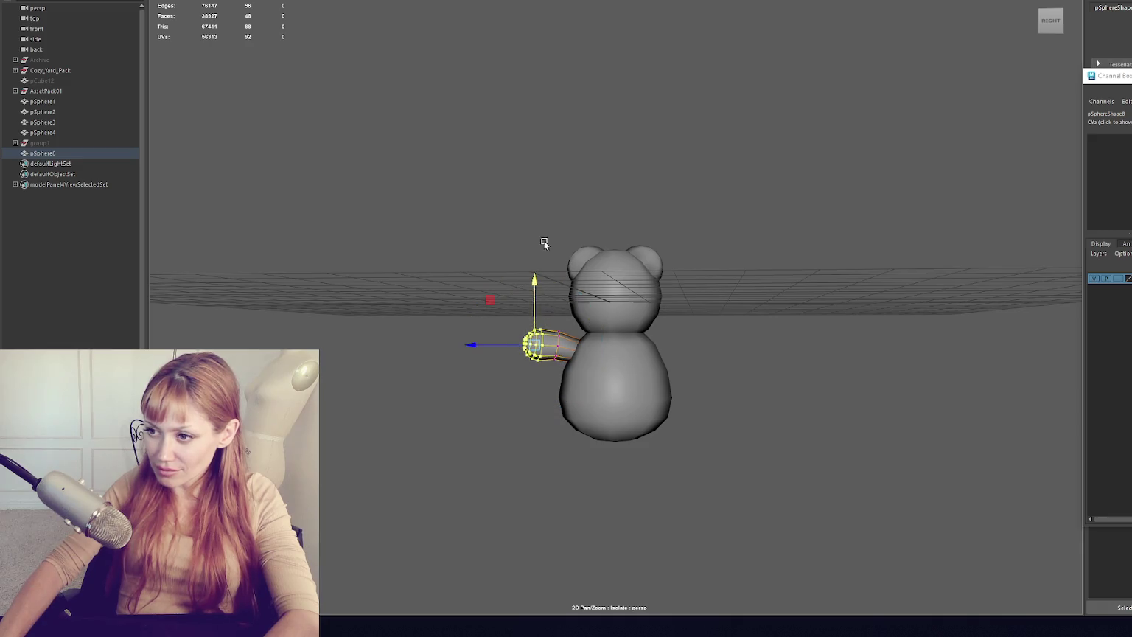
{"action": "left_click", "coordinate": [544, 243]}
{"action": "mouse_move", "coordinate": [602, 215]}
{"action": "left_mouse_down"}
{"action": "mouse_move", "coordinate": [720, 278]}
{"action": "mouse_move", "coordinate": [695, 357]}
{"action": "left_mouse_up"}
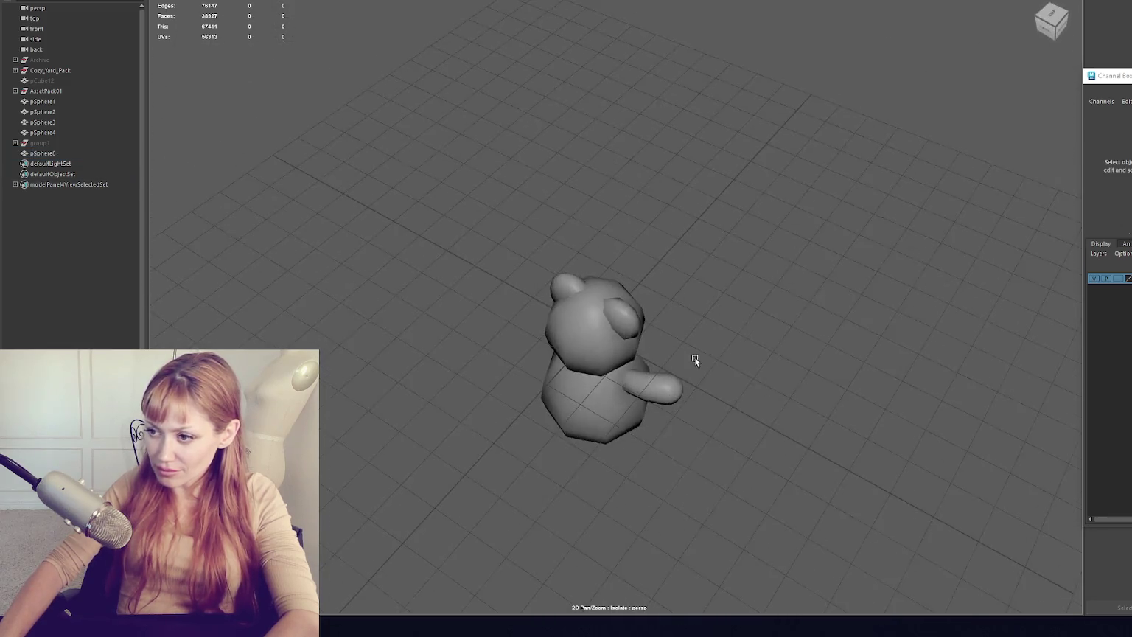
- Rotate the arm pSphere8 into position and slide it against the bear's body
{"action": "left_click", "coordinate": [667, 390]}
{"action": "right_click", "coordinate": [669, 401]}
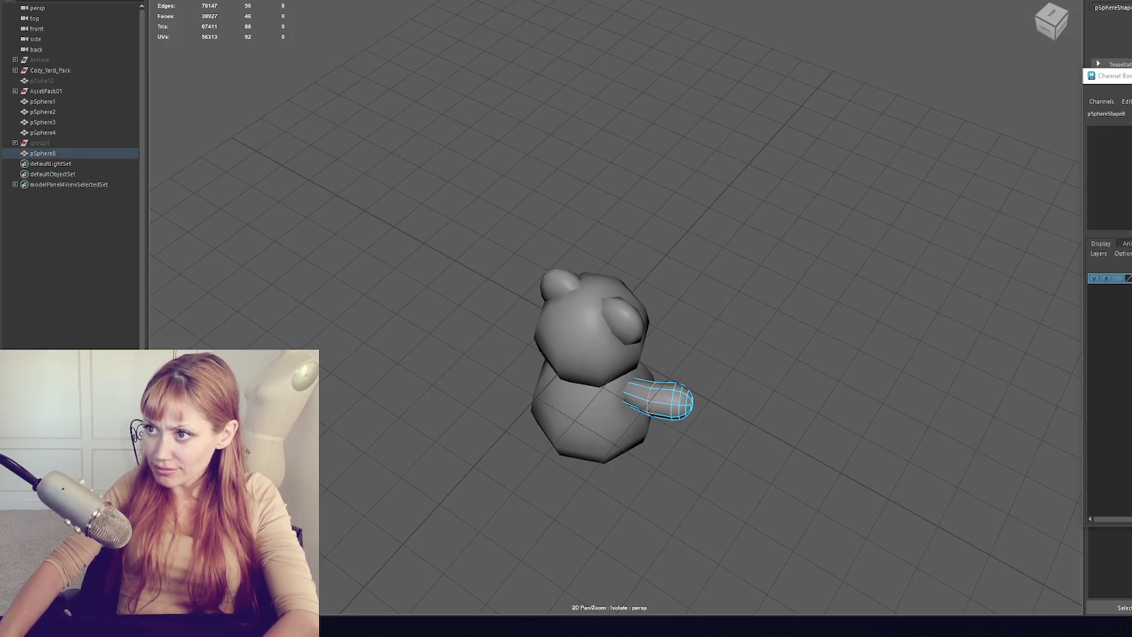
{"action": "right_click", "coordinate": [875, 278]}
{"action": "mouse_move", "coordinate": [874, 277]}
{"action": "left_mouse_down"}
{"action": "mouse_move", "coordinate": [758, 225]}
{"action": "mouse_move", "coordinate": [541, 166]}
{"action": "left_mouse_up"}
{"action": "left_click", "coordinate": [521, 285]}
{"action": "left_click", "coordinate": [520, 337]}
{"action": "right_click", "coordinate": [513, 131]}
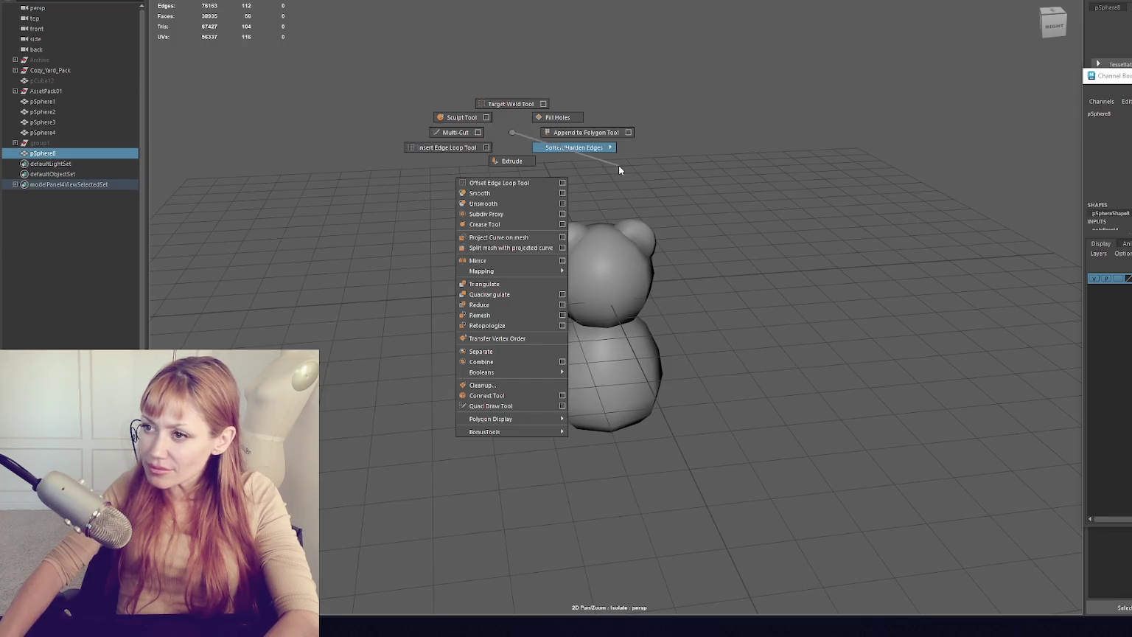
{"action": "key", "text": "e"}
{"action": "left_click_drag", "start_coordinate": [529, 277], "coordinate": [531, 264]}
{"action": "key", "text": "w"}
{"action": "left_click_drag", "start_coordinate": [525, 341], "coordinate": [542, 339]}
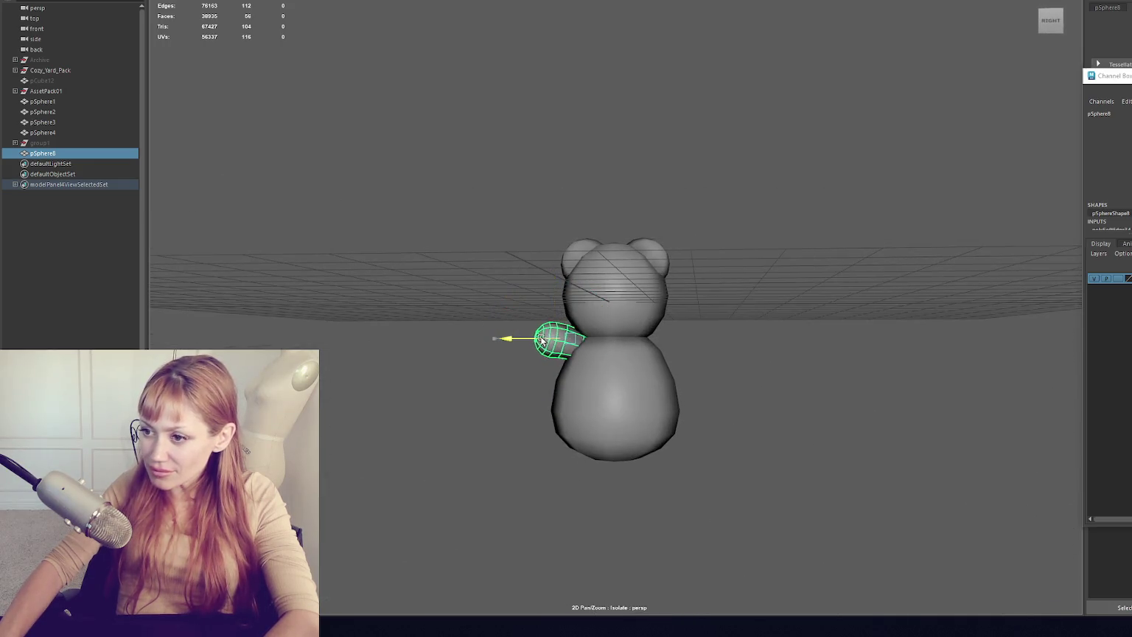
- Duplicate the arm and mirror the copy, pSphere9, onto the bear's other side
{"action": "key", "text": "ctrl+shift+d"}
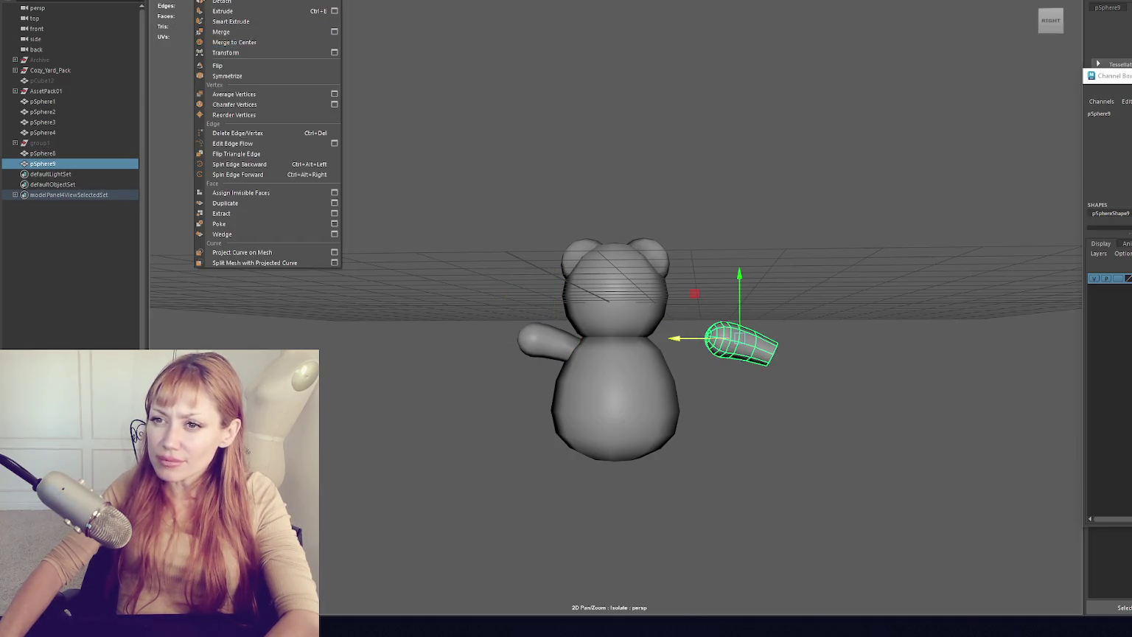
{"action": "left_click", "coordinate": [227, 76]}
{"action": "left_click", "coordinate": [727, 295]}
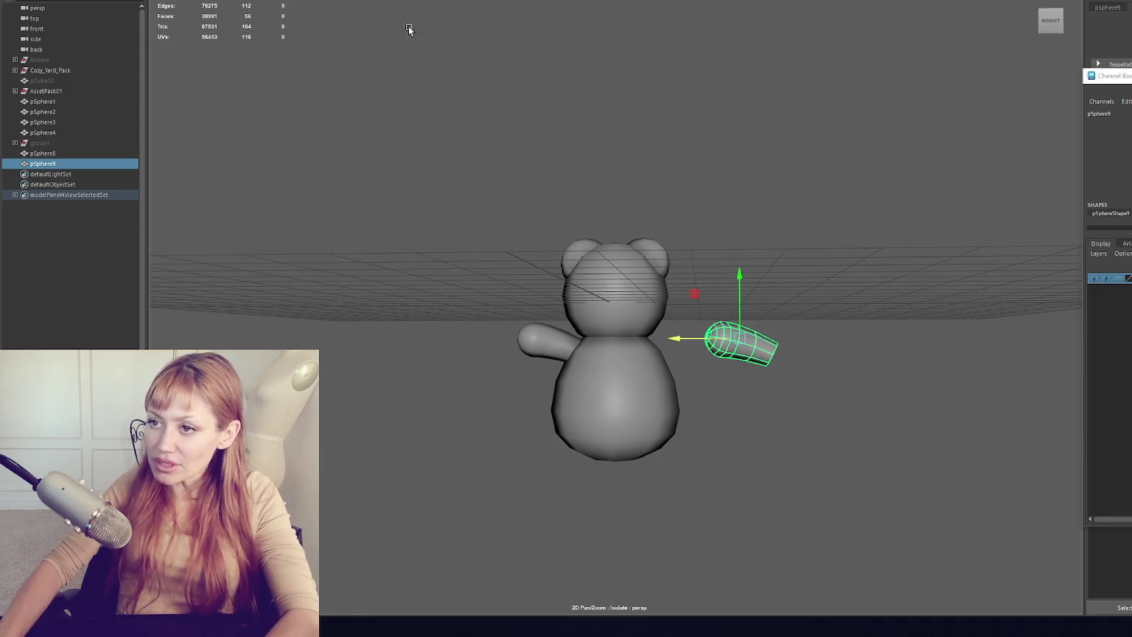
{"action": "left_click", "coordinate": [199, 1]}
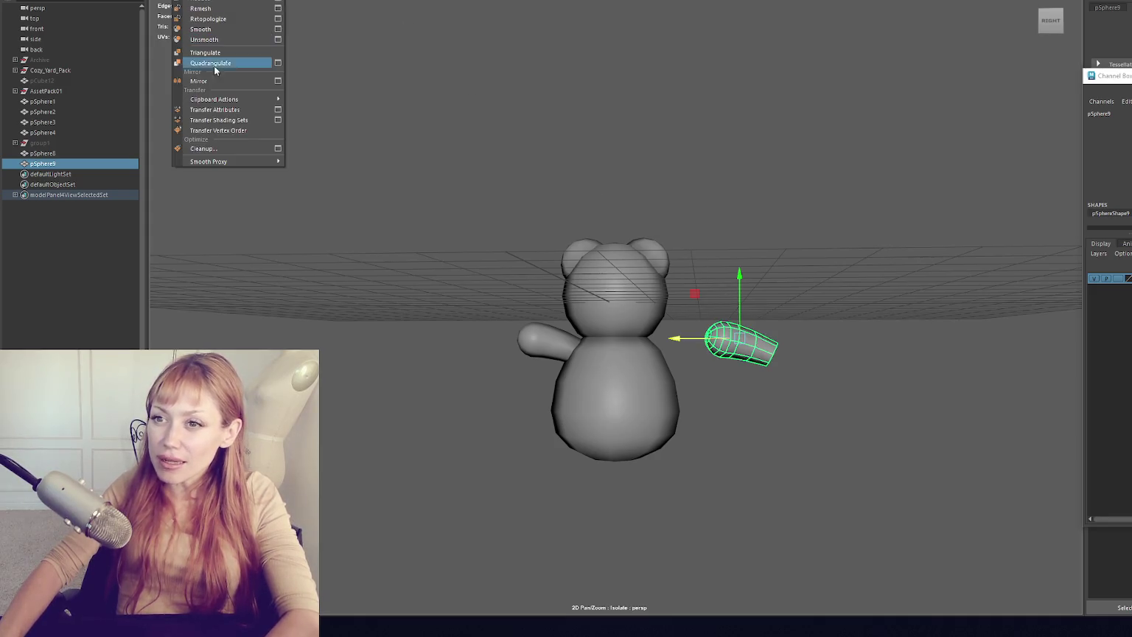
{"action": "left_click", "coordinate": [214, 82]}
{"action": "left_click_drag", "start_coordinate": [682, 342], "coordinate": [618, 350]}
- Select both arms and scale them larger
{"action": "left_click", "coordinate": [711, 253]}
{"action": "mouse_move", "coordinate": [711, 252]}
{"action": "left_mouse_down"}
{"action": "mouse_move", "coordinate": [799, 281]}
{"action": "mouse_move", "coordinate": [720, 308]}
{"action": "mouse_move", "coordinate": [766, 272]}
{"action": "mouse_move", "coordinate": [780, 289]}
{"action": "left_mouse_up"}
{"action": "left_click", "coordinate": [658, 326]}
{"action": "left_click", "coordinate": [508, 323], "text": "shift"}
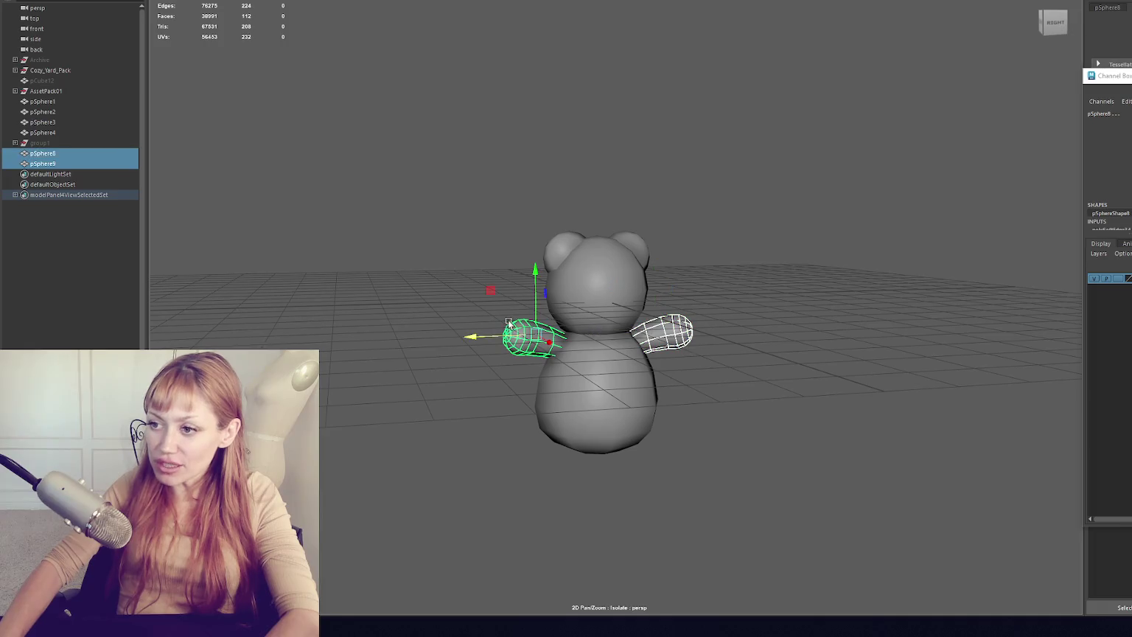
{"action": "left_click_drag", "start_coordinate": [558, 333], "coordinate": [547, 342]}
- Angle the right and left arms downward
{"action": "left_click", "coordinate": [742, 255]}
{"action": "mouse_move", "coordinate": [741, 255]}
{"action": "left_mouse_down"}
{"action": "mouse_move", "coordinate": [707, 258]}
{"action": "mouse_move", "coordinate": [726, 325]}
{"action": "left_mouse_up"}
{"action": "left_click", "coordinate": [690, 335]}
{"action": "key", "text": "e"}
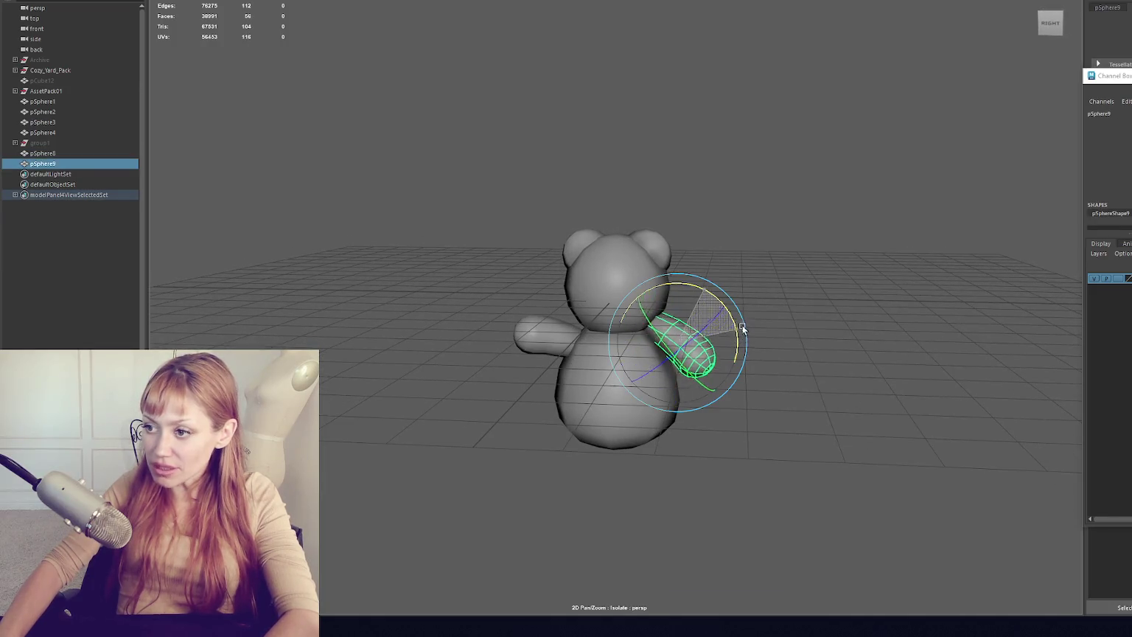
{"action": "key", "text": "w"}
{"action": "left_click", "coordinate": [694, 320]}
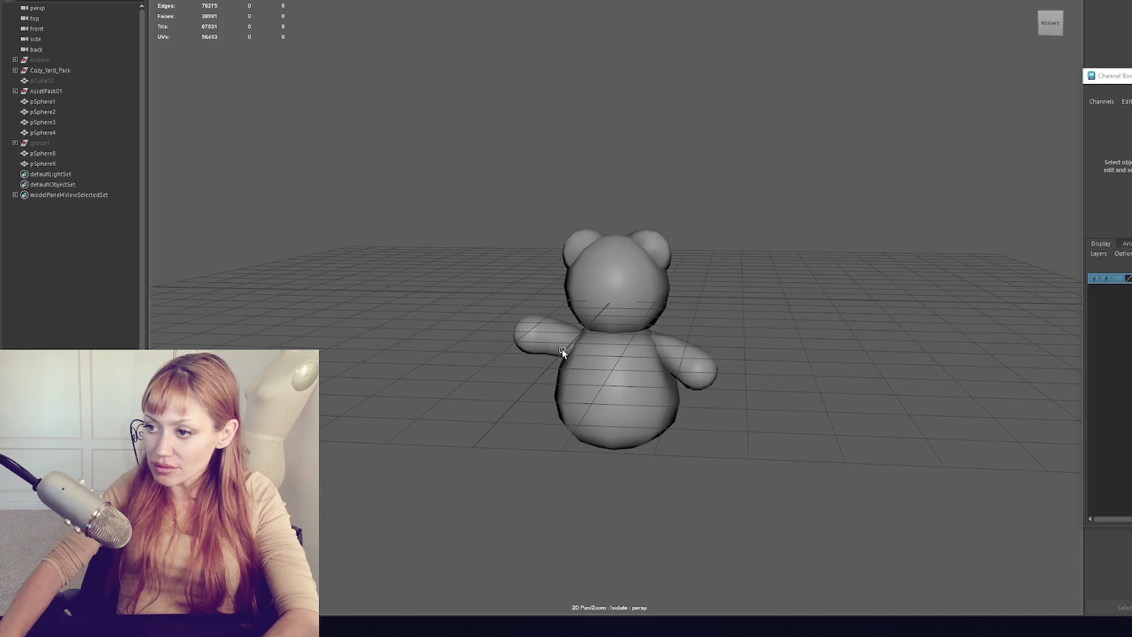
{"action": "left_click", "coordinate": [561, 348]}
{"action": "left_click_drag", "start_coordinate": [617, 290], "coordinate": [593, 317]}
{"action": "key", "text": "w"}
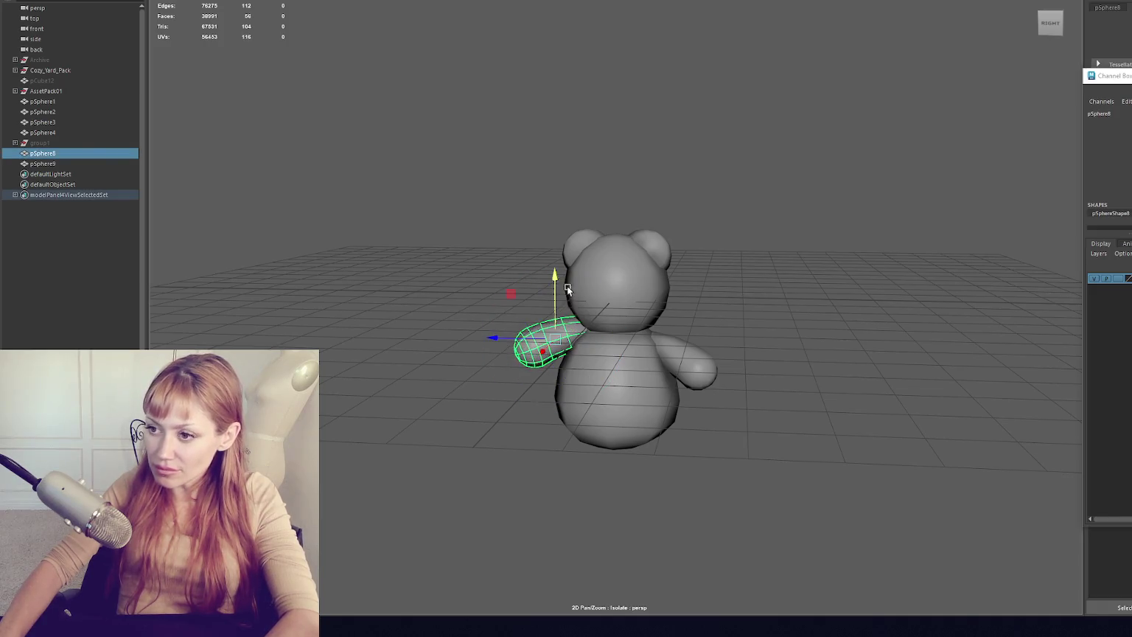
{"action": "left_click", "coordinate": [822, 302]}
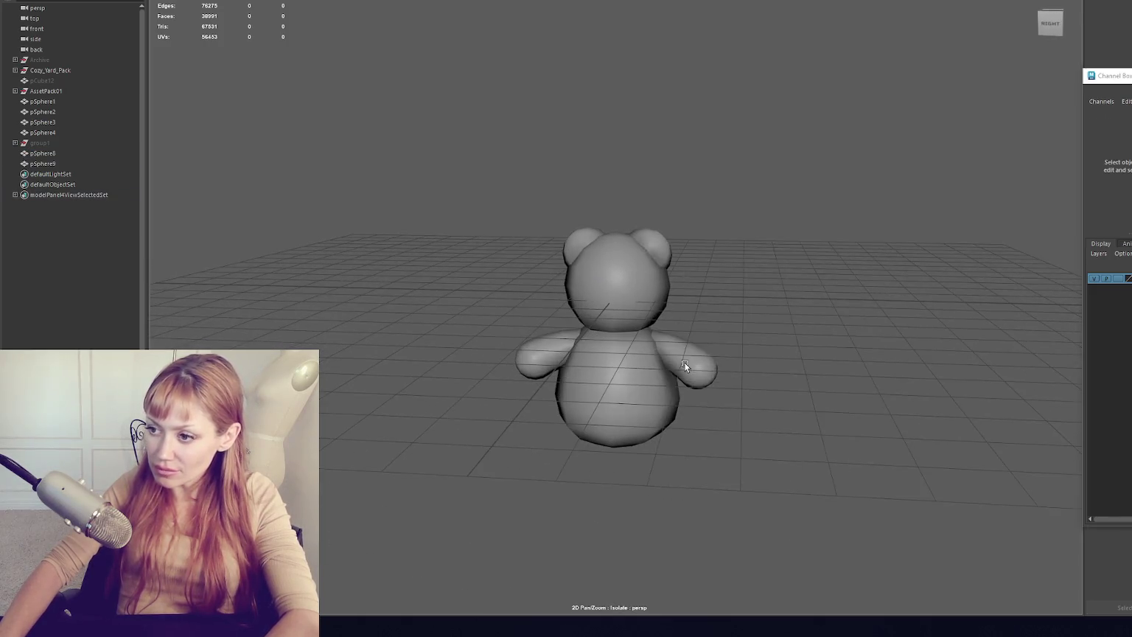
{"action": "left_click", "coordinate": [684, 362]}
- Duplicate the right arm as pSphere10 and begin rotating the copy
{"action": "key", "text": "ctrl+d"}
{"action": "key", "text": "e"}
{"action": "mouse_move", "coordinate": [686, 351]}
{"action": "left_mouse_down"}
{"action": "mouse_move", "coordinate": [713, 313]}
{"action": "mouse_move", "coordinate": [706, 381]}
{"action": "mouse_move", "coordinate": [604, 389]}
{"action": "mouse_move", "coordinate": [621, 369]}
{"action": "left_mouse_up"}
- Rotate pSphere10 further and move it down beneath the bear's body
{"action": "mouse_move", "coordinate": [684, 389]}
{"action": "left_mouse_down"}
{"action": "mouse_move", "coordinate": [720, 324]}
{"action": "mouse_move", "coordinate": [728, 349]}
{"action": "mouse_move", "coordinate": [738, 343]}
{"action": "left_mouse_up"}
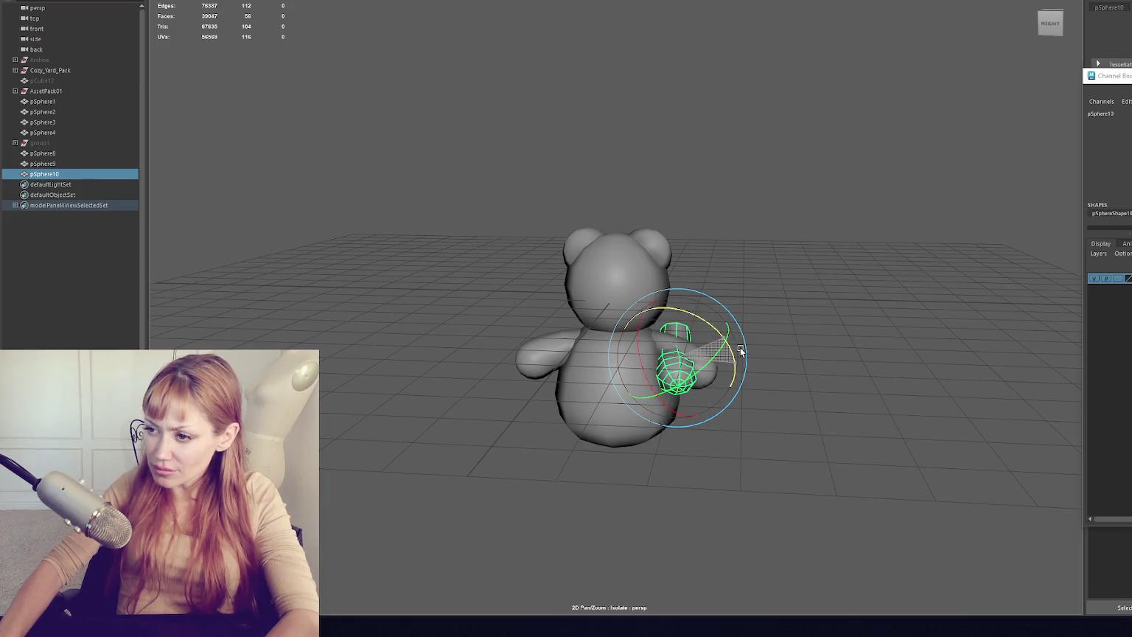
{"action": "key", "text": "w"}
{"action": "left_click_drag", "start_coordinate": [683, 314], "coordinate": [683, 384]}
{"action": "left_click_drag", "start_coordinate": [649, 422], "coordinate": [606, 425]}
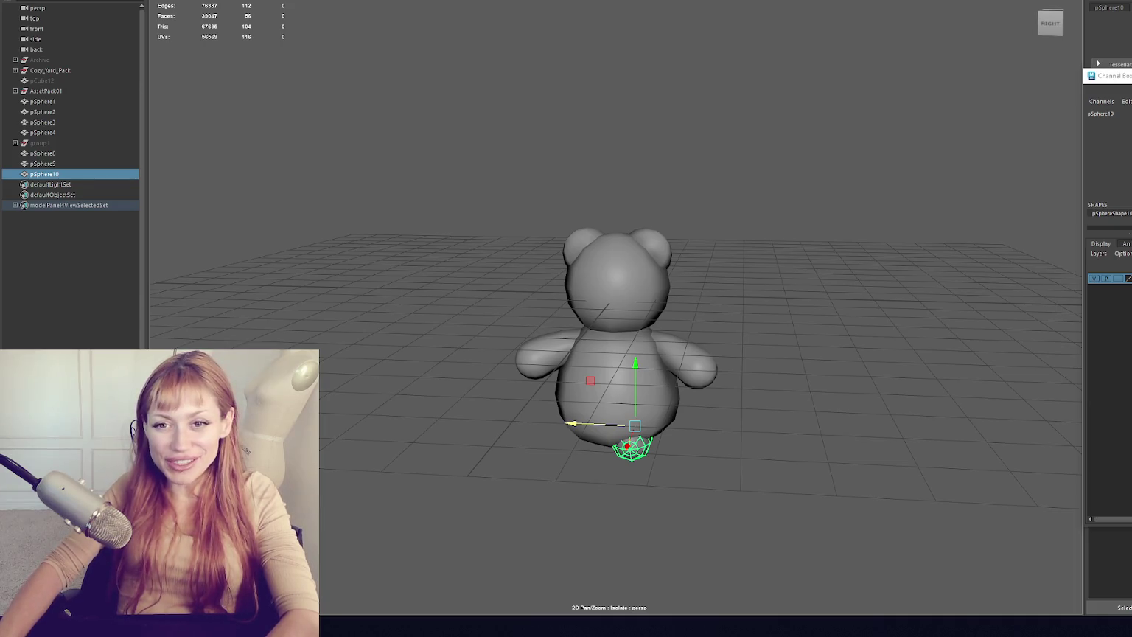
{"action": "mouse_move", "coordinate": [540, 293]}
{"action": "left_mouse_down"}
{"action": "mouse_move", "coordinate": [738, 308]}
{"action": "mouse_move", "coordinate": [626, 399]}
{"action": "left_mouse_up"}
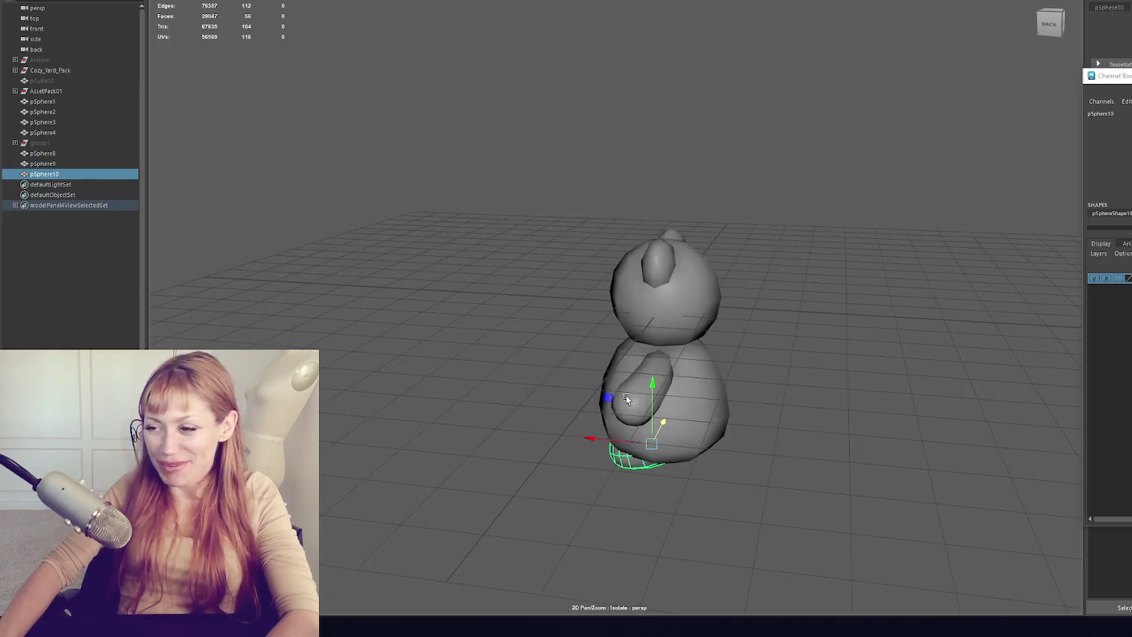
{"action": "mouse_move", "coordinate": [606, 441]}
{"action": "left_mouse_down"}
{"action": "mouse_move", "coordinate": [555, 442]}
{"action": "mouse_move", "coordinate": [576, 386]}
{"action": "left_mouse_up"}
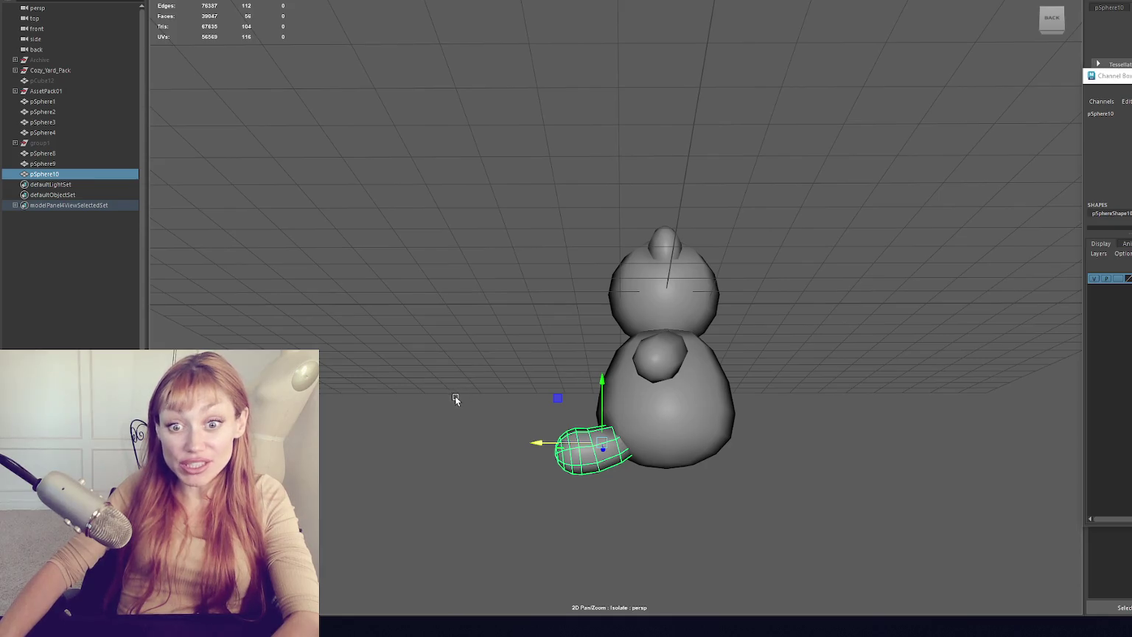
{"action": "scroll", "coordinate": [457, 398], "scroll_direction": "up", "scroll_amount": 5}
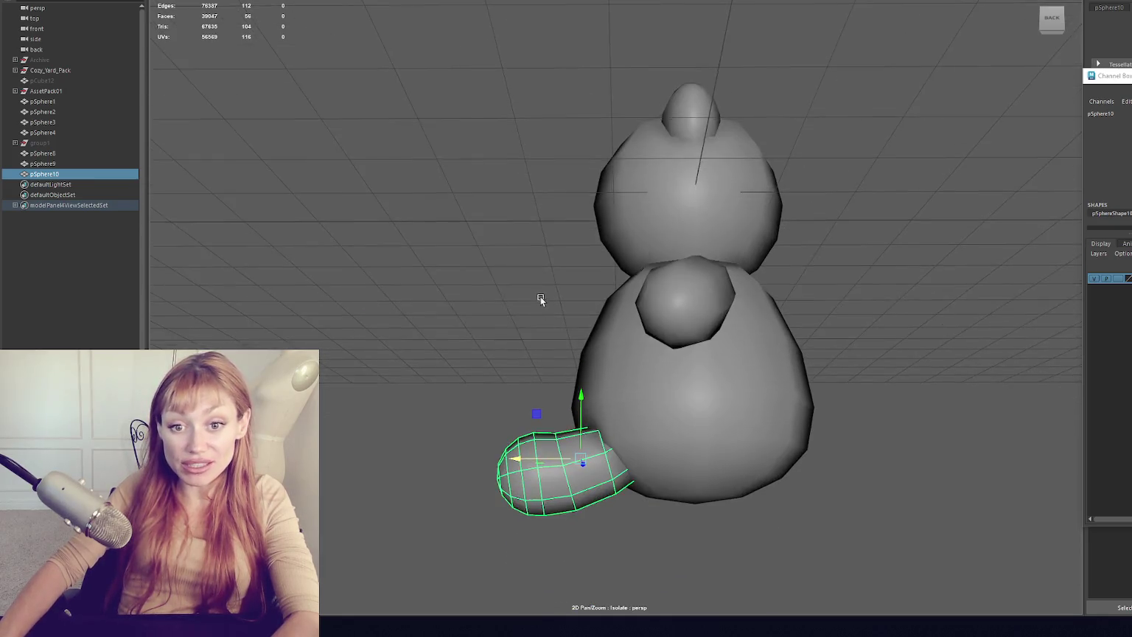
{"action": "mouse_move", "coordinate": [540, 296]}
{"action": "left_mouse_down"}
{"action": "mouse_move", "coordinate": [566, 307]}
{"action": "mouse_move", "coordinate": [553, 303]}
{"action": "left_mouse_up"}
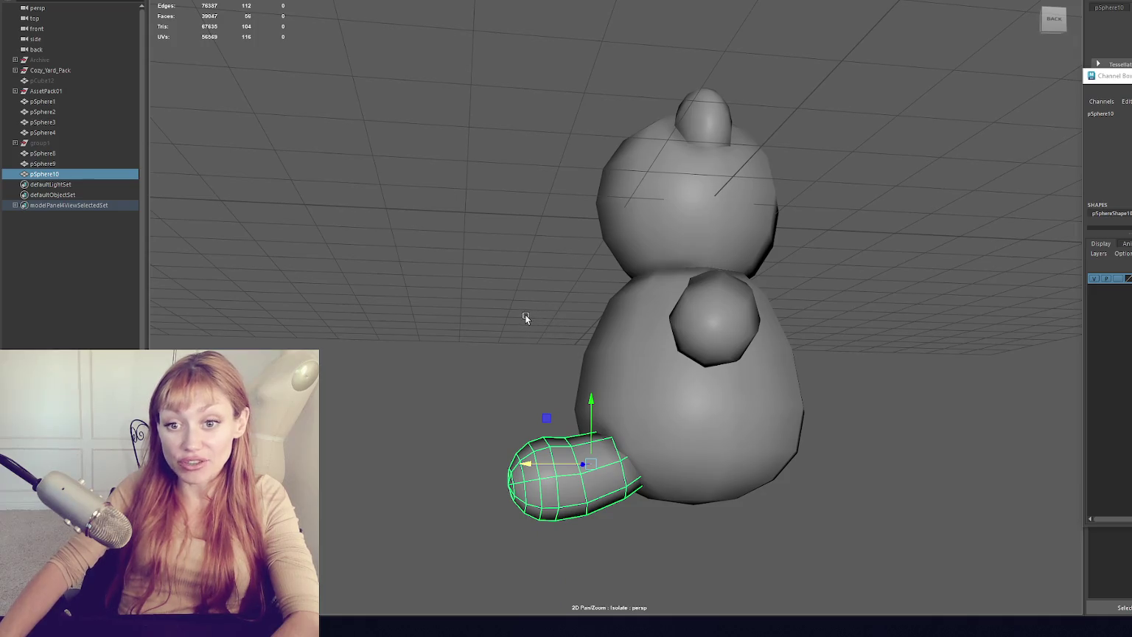
- Refine the foot's rotation and height so it juts forward at the body's base
{"action": "key", "text": "e"}
{"action": "left_click_drag", "start_coordinate": [590, 369], "coordinate": [645, 415]}
{"action": "mouse_move", "coordinate": [715, 420]}
{"action": "left_mouse_down"}
{"action": "mouse_move", "coordinate": [872, 455]}
{"action": "mouse_move", "coordinate": [704, 420]}
{"action": "mouse_move", "coordinate": [779, 420]}
{"action": "mouse_move", "coordinate": [837, 384]}
{"action": "mouse_move", "coordinate": [796, 394]}
{"action": "left_mouse_up"}
{"action": "mouse_move", "coordinate": [650, 415]}
{"action": "left_mouse_down"}
{"action": "mouse_move", "coordinate": [642, 435]}
{"action": "mouse_move", "coordinate": [544, 431]}
{"action": "mouse_move", "coordinate": [572, 472]}
{"action": "mouse_move", "coordinate": [560, 457]}
{"action": "mouse_move", "coordinate": [537, 485]}
{"action": "mouse_move", "coordinate": [567, 424]}
{"action": "mouse_move", "coordinate": [721, 480]}
{"action": "mouse_move", "coordinate": [807, 455]}
{"action": "mouse_move", "coordinate": [827, 427]}
{"action": "mouse_move", "coordinate": [739, 472]}
{"action": "mouse_move", "coordinate": [652, 475]}
{"action": "left_mouse_up"}
{"action": "key", "text": "w"}
{"action": "key", "text": "ctrl+z"}
{"action": "key", "text": "e"}
{"action": "key", "text": "w"}
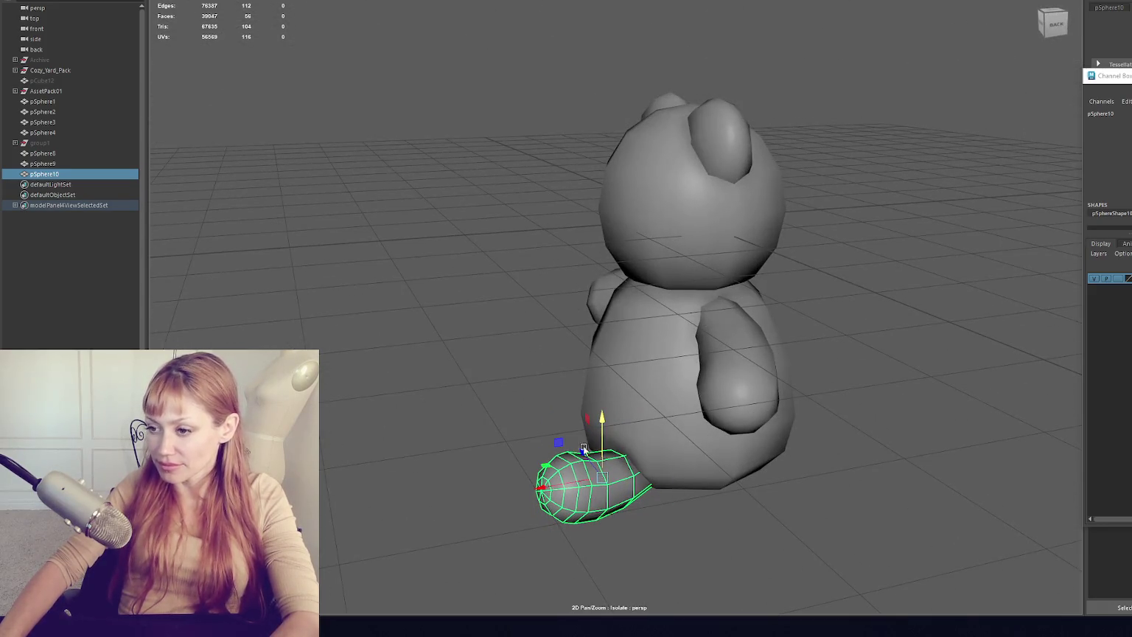
{"action": "mouse_move", "coordinate": [568, 484]}
{"action": "left_mouse_down"}
{"action": "mouse_move", "coordinate": [741, 488]}
{"action": "mouse_move", "coordinate": [704, 481]}
{"action": "mouse_move", "coordinate": [838, 446]}
{"action": "left_mouse_up"}
{"action": "key", "text": "e"}
{"action": "key", "text": "w"}
{"action": "left_click_drag", "start_coordinate": [683, 417], "coordinate": [684, 431]}
{"action": "mouse_move", "coordinate": [781, 397]}
{"action": "left_mouse_down"}
{"action": "mouse_move", "coordinate": [686, 416]}
{"action": "mouse_move", "coordinate": [653, 442]}
{"action": "mouse_move", "coordinate": [663, 470]}
{"action": "mouse_move", "coordinate": [580, 496]}
{"action": "mouse_move", "coordinate": [693, 522]}
{"action": "left_mouse_up"}
{"action": "left_click", "coordinate": [593, 497]}
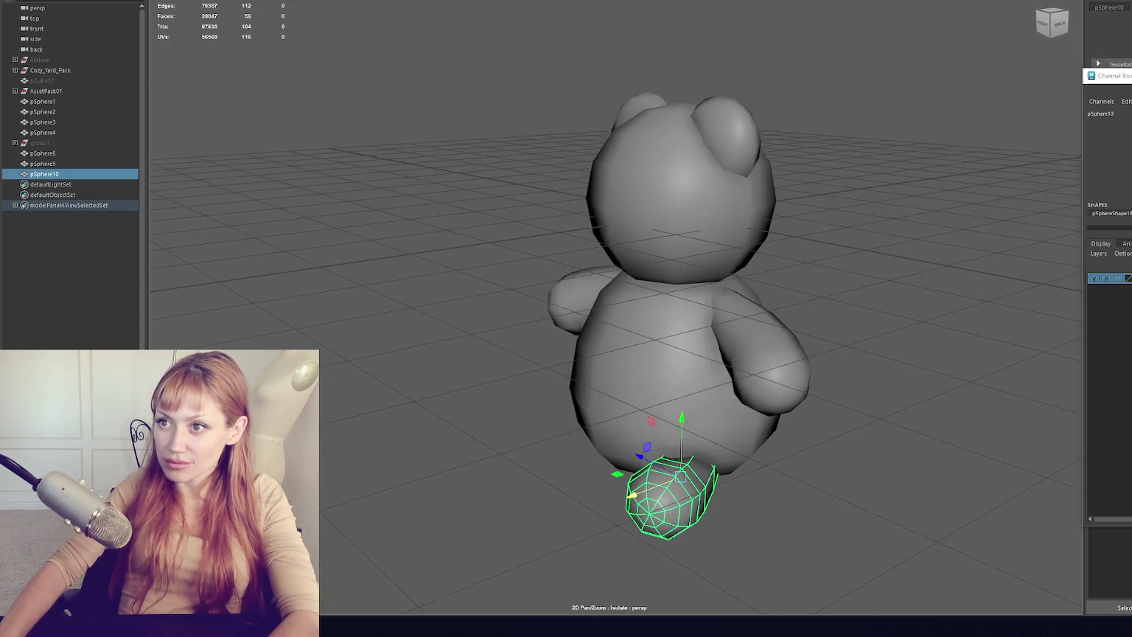
- Mirror the foot with Mesh > Mirror and move the new copy beside the body
{"action": "left_click", "coordinate": [177, 1]}
{"action": "mouse_move", "coordinate": [231, 85]}
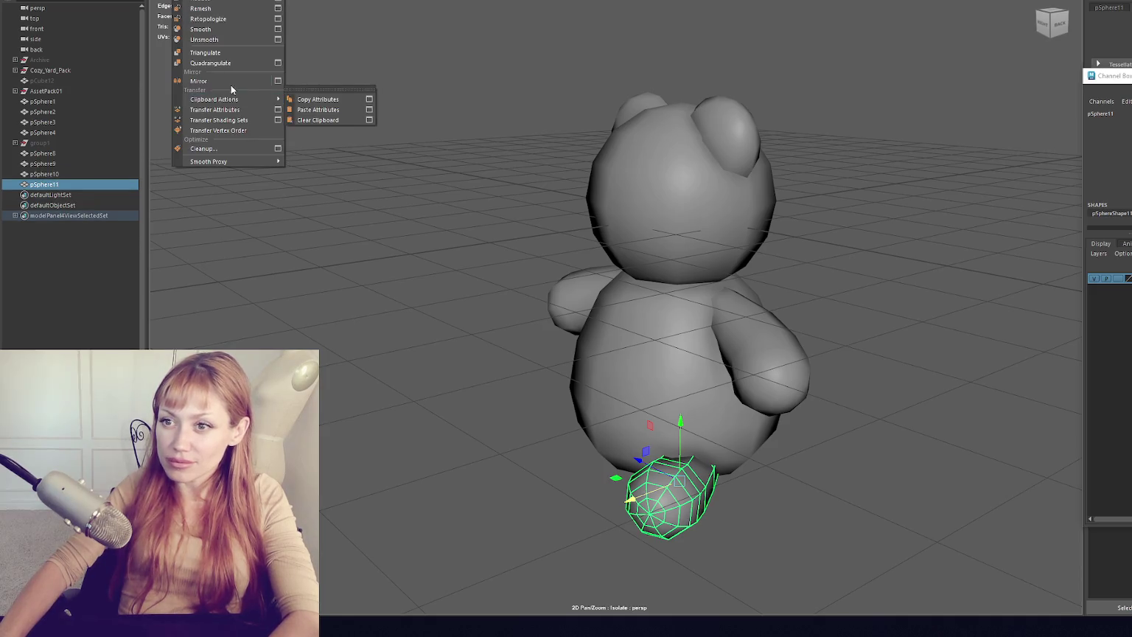
{"action": "left_click", "coordinate": [317, 92]}
{"action": "mouse_move", "coordinate": [659, 475]}
{"action": "left_mouse_down"}
{"action": "mouse_move", "coordinate": [554, 415]}
{"action": "mouse_move", "coordinate": [653, 423]}
{"action": "mouse_move", "coordinate": [505, 454]}
{"action": "mouse_move", "coordinate": [525, 452]}
{"action": "left_mouse_up"}
{"action": "left_click", "coordinate": [602, 495]}
{"action": "mouse_move", "coordinate": [601, 496]}
{"action": "left_mouse_down"}
{"action": "mouse_move", "coordinate": [726, 457]}
{"action": "mouse_move", "coordinate": [697, 442]}
{"action": "left_mouse_up"}
- Select both feet together and scale them larger
{"action": "left_click", "coordinate": [697, 442]}
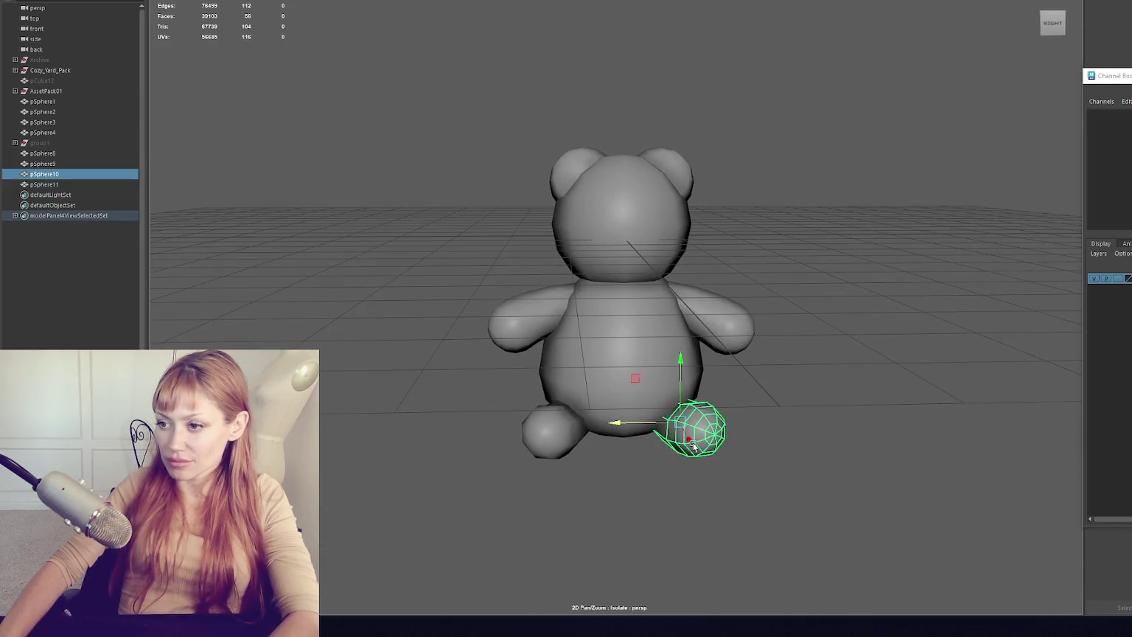
{"action": "left_click", "coordinate": [563, 452], "text": "shift"}
{"action": "left_click_drag", "start_coordinate": [568, 428], "coordinate": [581, 425]}
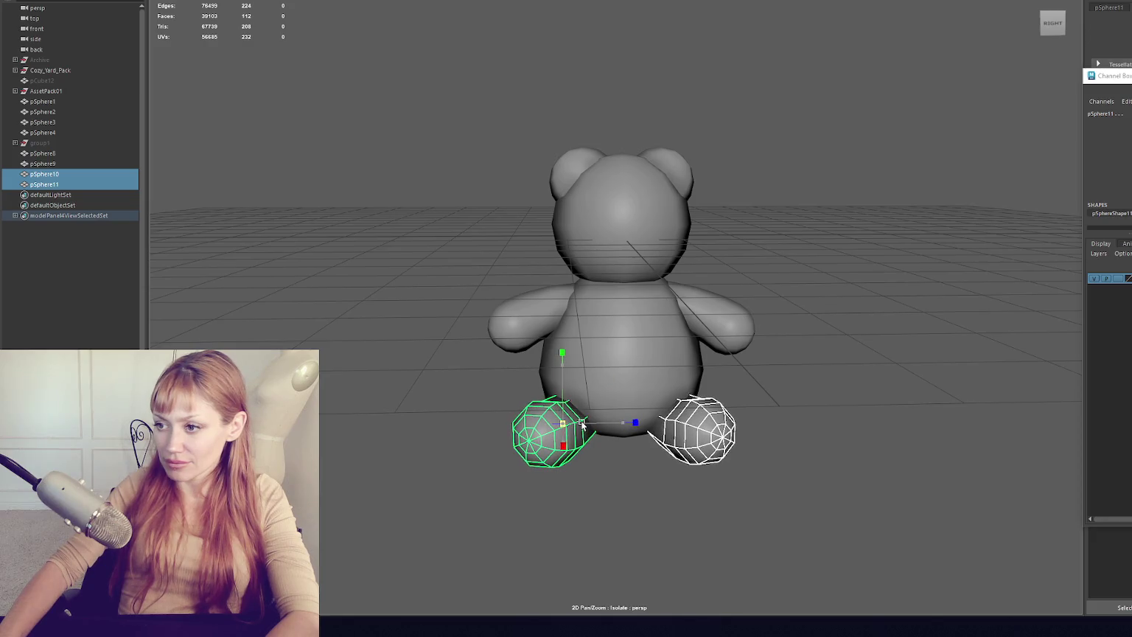
{"action": "left_click", "coordinate": [605, 454]}
- Rotate a foot to adjust its angle, then select the bear's head
{"action": "left_click", "coordinate": [717, 429]}
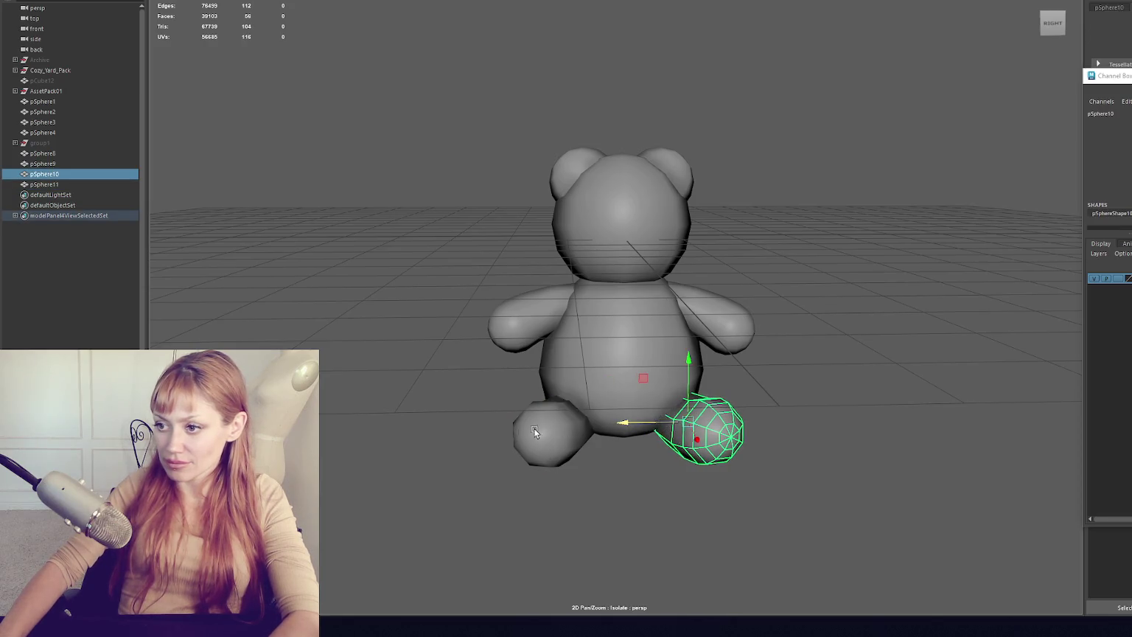
{"action": "left_click", "coordinate": [546, 437]}
{"action": "key", "text": "e"}
{"action": "left_click", "coordinate": [708, 430]}
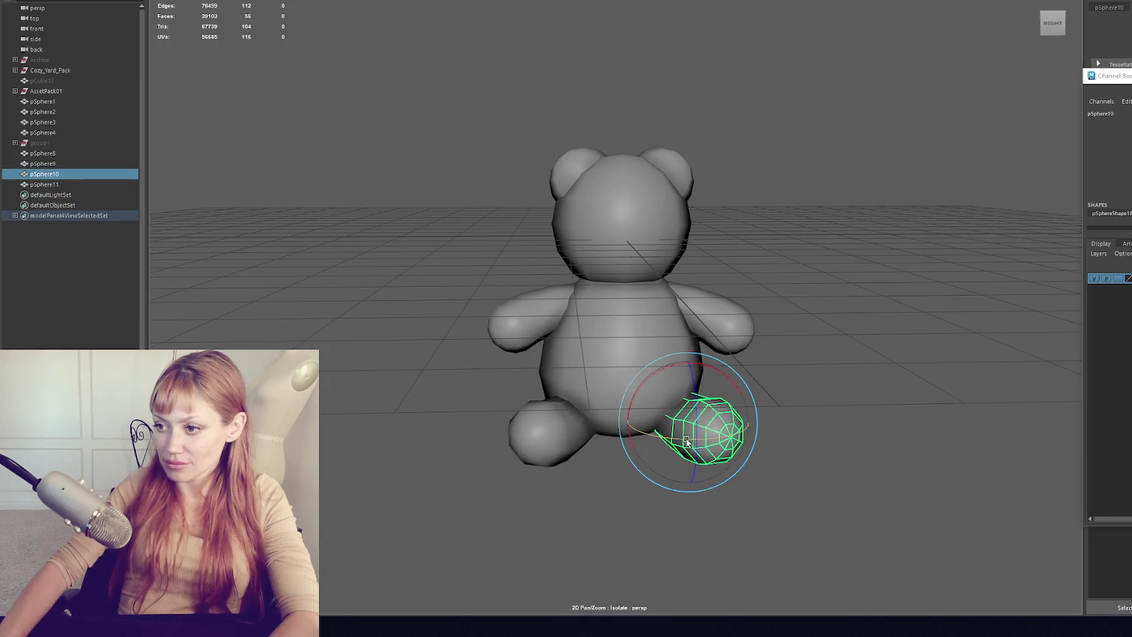
{"action": "mouse_move", "coordinate": [708, 429]}
{"action": "left_mouse_down"}
{"action": "mouse_move", "coordinate": [808, 403]}
{"action": "mouse_move", "coordinate": [649, 399]}
{"action": "mouse_move", "coordinate": [821, 406]}
{"action": "mouse_move", "coordinate": [836, 359]}
{"action": "left_mouse_up"}
{"action": "left_click", "coordinate": [598, 253]}
{"action": "mouse_move", "coordinate": [598, 254]}
{"action": "left_mouse_down"}
{"action": "mouse_move", "coordinate": [662, 221]}
{"action": "mouse_move", "coordinate": [648, 226]}
{"action": "left_mouse_up"}
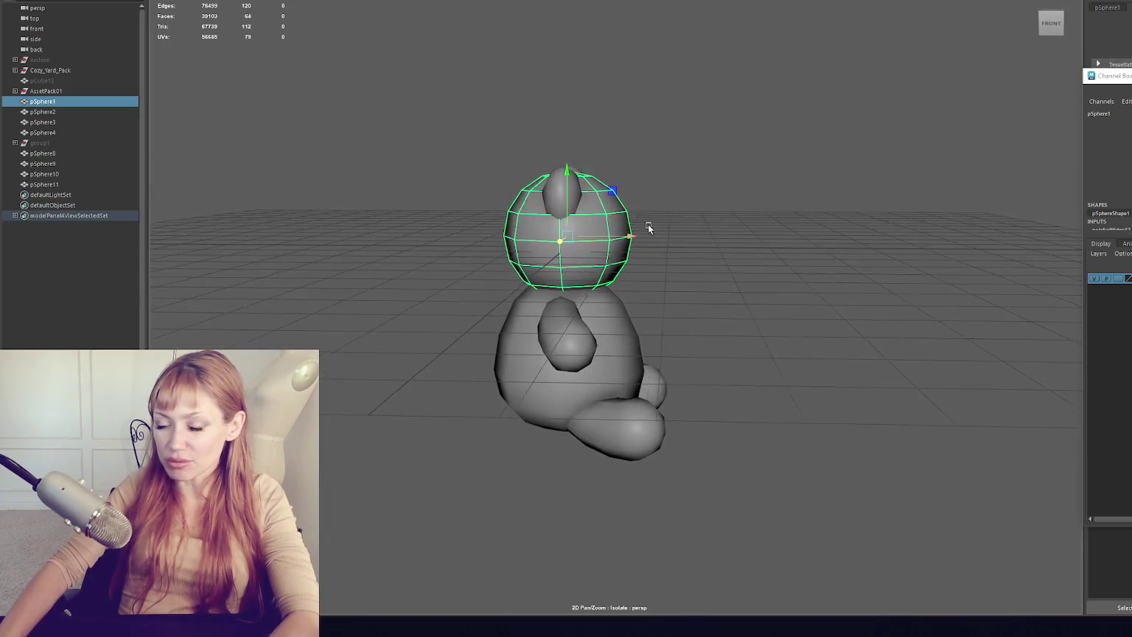
- Duplicate the head sphere in place and hide the duplicate, pSphere12
{"action": "left_click", "coordinate": [320, 265]}
{"action": "left_click", "coordinate": [571, 234]}
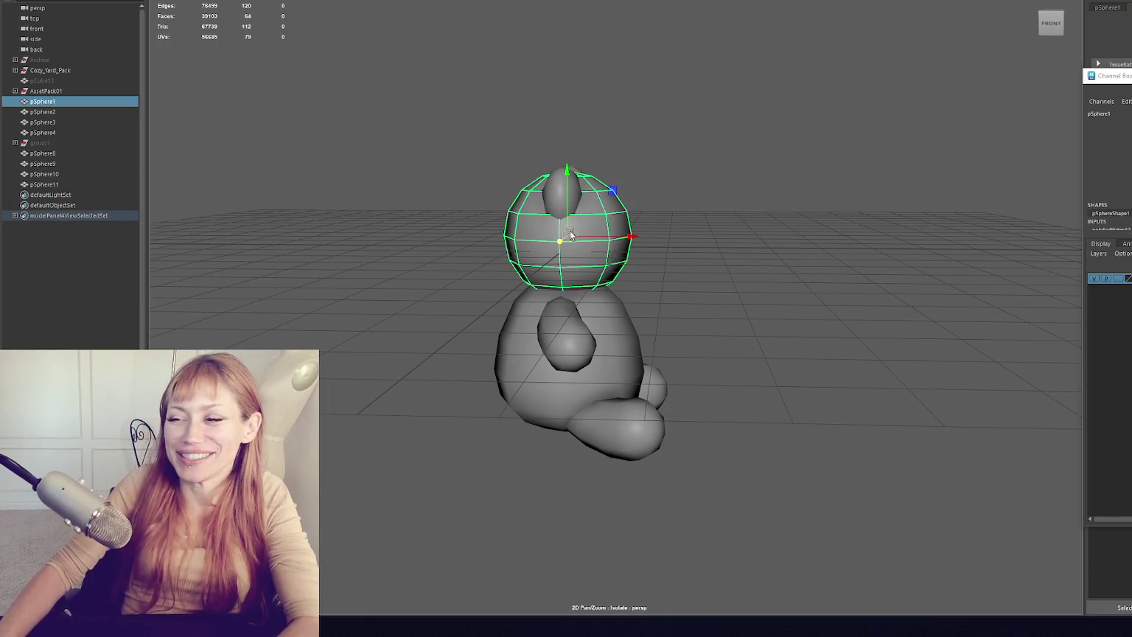
{"action": "mouse_move", "coordinate": [695, 251]}
{"action": "left_mouse_down", "text": "alt"}
{"action": "mouse_move", "coordinate": [541, 212]}
{"action": "mouse_move", "coordinate": [355, 225]}
{"action": "mouse_move", "coordinate": [423, 296]}
{"action": "mouse_move", "coordinate": [741, 278]}
{"action": "mouse_move", "coordinate": [756, 293]}
{"action": "mouse_move", "coordinate": [713, 202]}
{"action": "mouse_move", "coordinate": [700, 208]}
{"action": "mouse_move", "coordinate": [716, 205]}
{"action": "mouse_move", "coordinate": [700, 246]}
{"action": "mouse_move", "coordinate": [605, 249]}
{"action": "mouse_move", "coordinate": [704, 262]}
{"action": "mouse_move", "coordinate": [326, 196]}
{"action": "left_mouse_up", "text": "alt"}
{"action": "left_click", "coordinate": [406, 164]}
{"action": "left_click", "coordinate": [573, 322]}
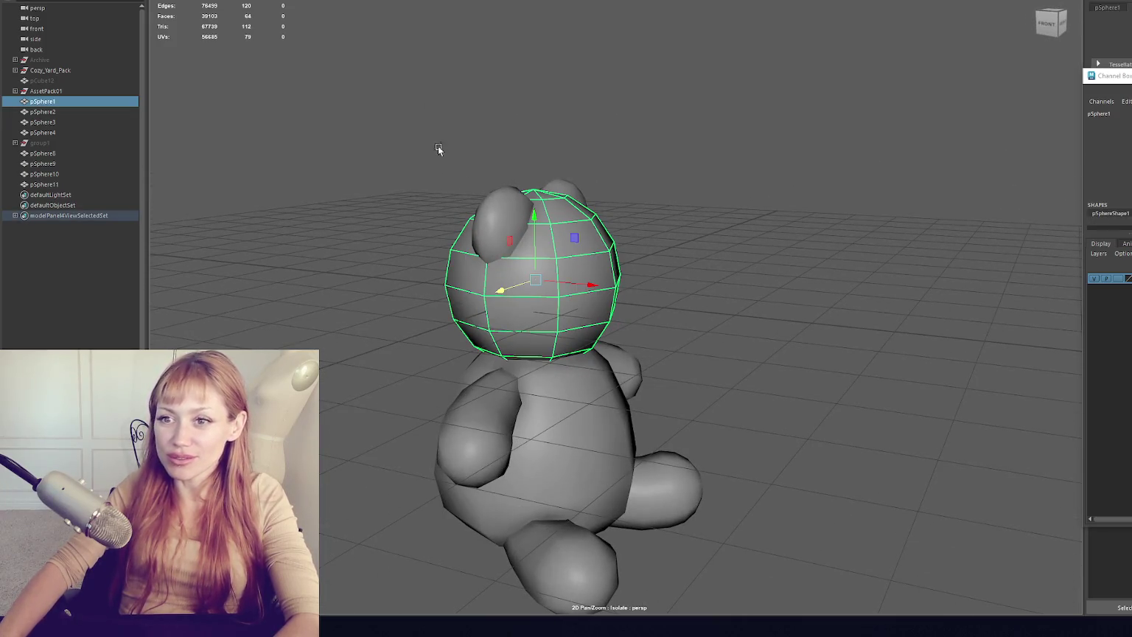
{"action": "key", "text": "ctrl+d"}
{"action": "key", "text": "ctrl+h"}
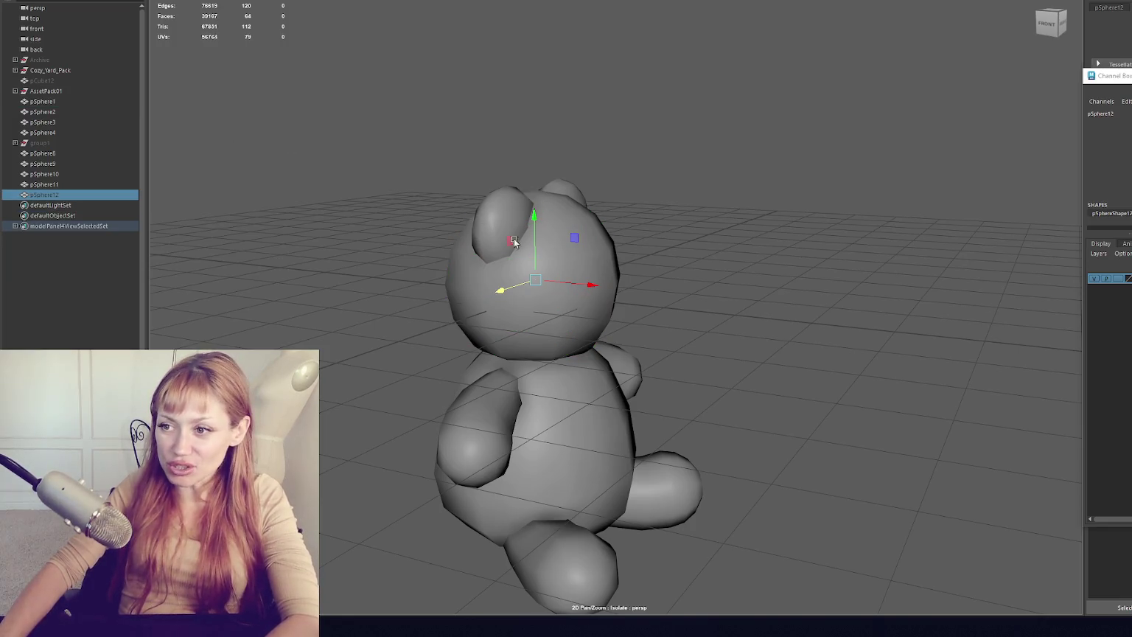
- Rotate the head so its pole points forward, then marquee-select the pole faces
{"action": "left_click", "coordinate": [573, 218]}
{"action": "left_click_drag", "start_coordinate": [563, 231], "coordinate": [598, 288]}
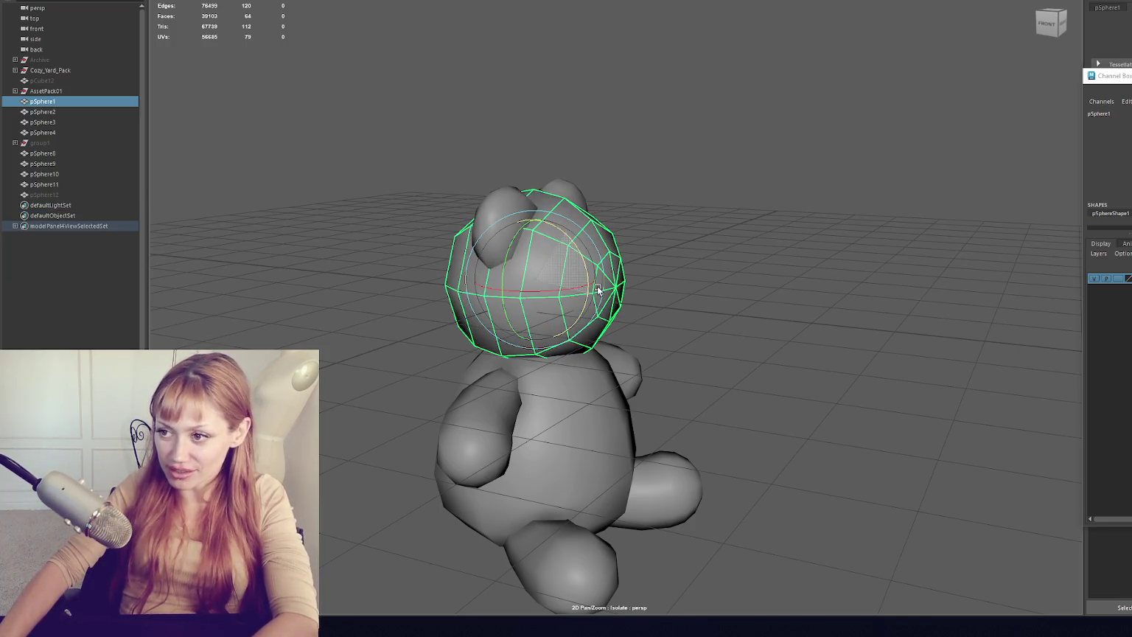
{"action": "mouse_move", "coordinate": [683, 281]}
{"action": "left_mouse_down"}
{"action": "mouse_move", "coordinate": [729, 279]}
{"action": "mouse_move", "coordinate": [707, 283]}
{"action": "left_mouse_up"}
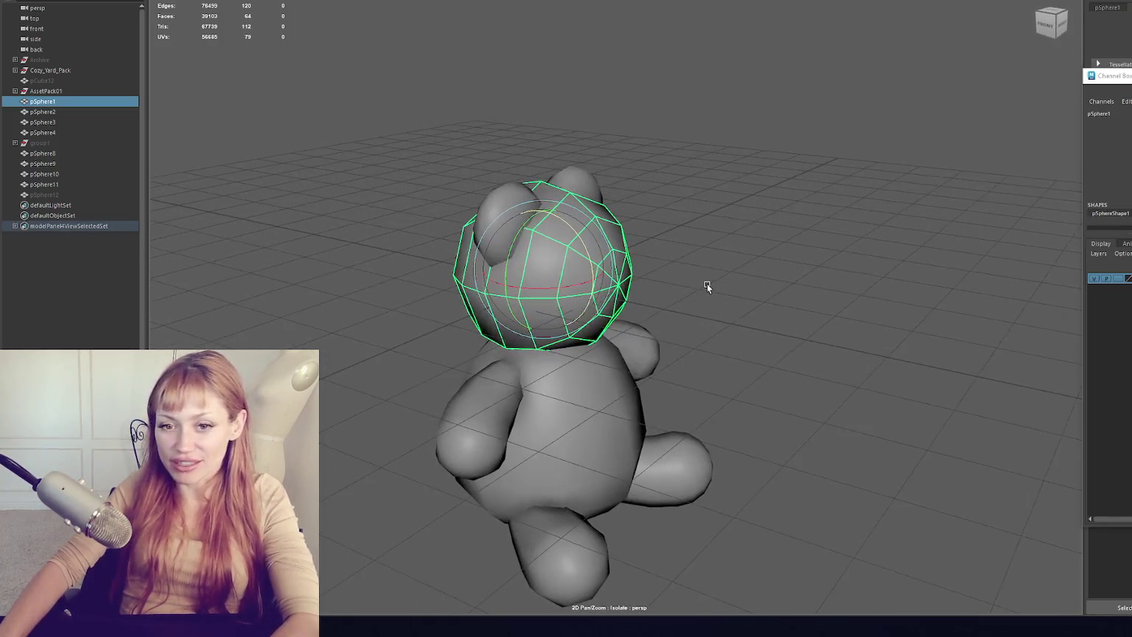
{"action": "key", "text": "F10"}
{"action": "mouse_move", "coordinate": [725, 241]}
{"action": "left_mouse_down"}
{"action": "mouse_move", "coordinate": [651, 268]}
{"action": "mouse_move", "coordinate": [749, 261]}
{"action": "mouse_move", "coordinate": [732, 269]}
{"action": "left_mouse_up"}
{"action": "left_click_drag", "start_coordinate": [622, 281], "coordinate": [602, 298]}
{"action": "left_click_drag", "start_coordinate": [602, 298], "coordinate": [545, 291]}
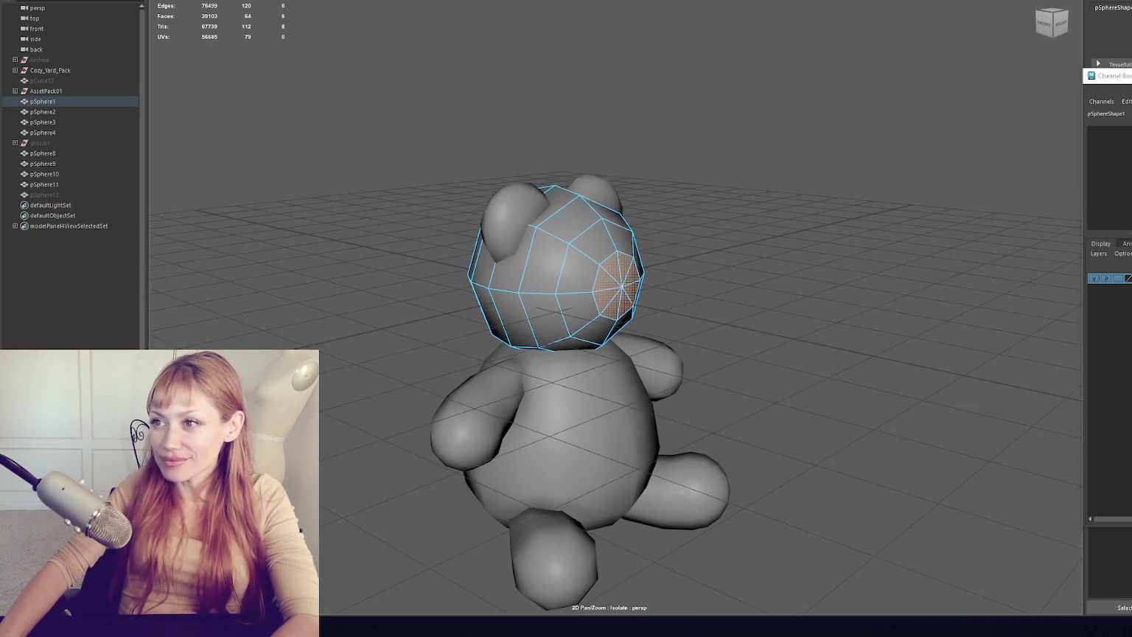
- Extrude the head's pole faces twice, scaling them inward, and soften the nose edge loop
{"action": "key", "text": "ctrl+e"}
{"action": "left_click_drag", "start_coordinate": [641, 324], "coordinate": [595, 297]}
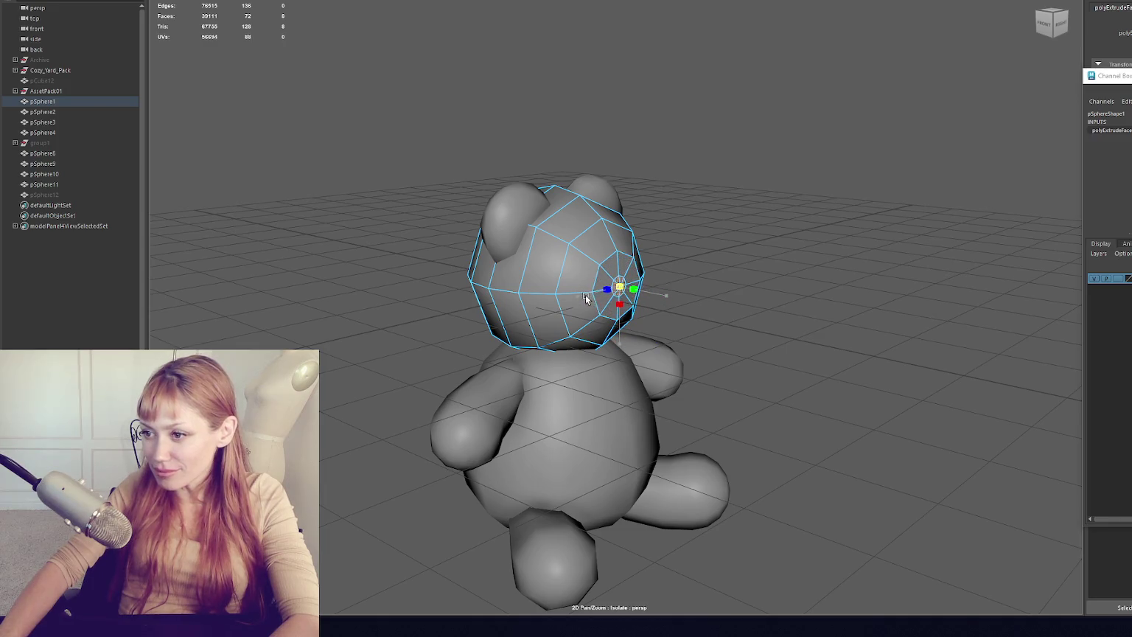
{"action": "key", "text": "ctrl+e"}
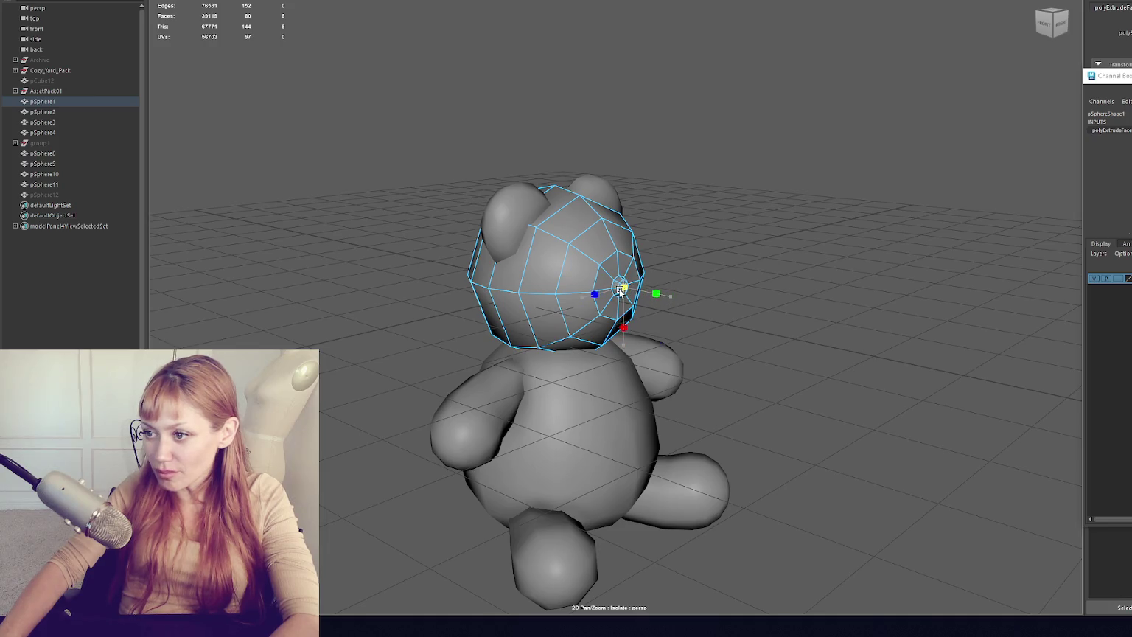
{"action": "right_click", "coordinate": [622, 289]}
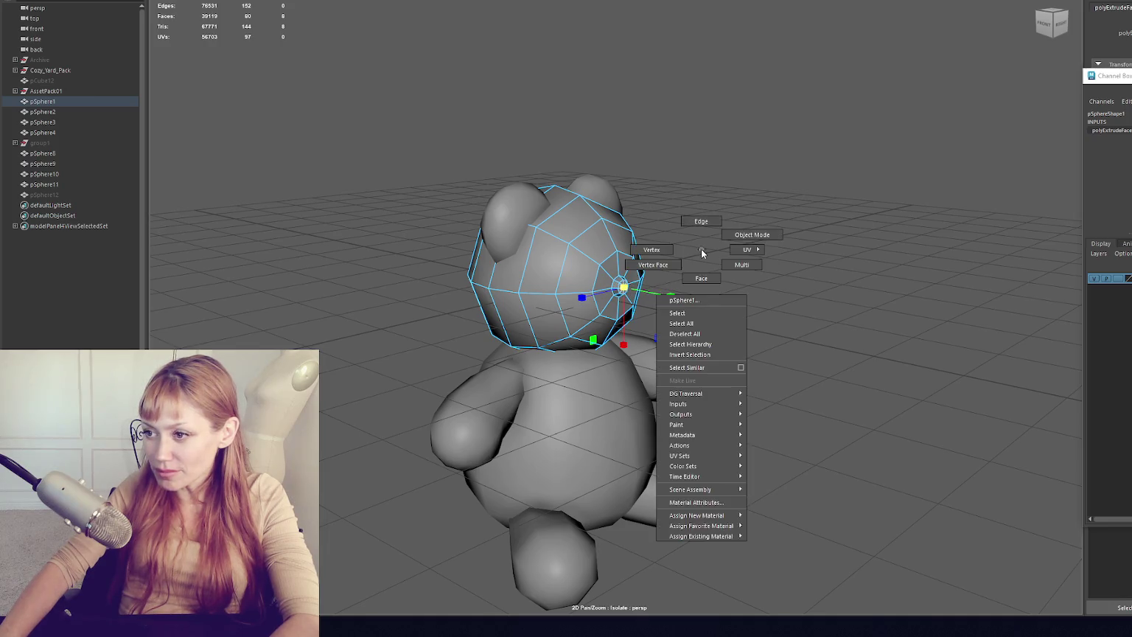
{"action": "double_click", "coordinate": [626, 272]}
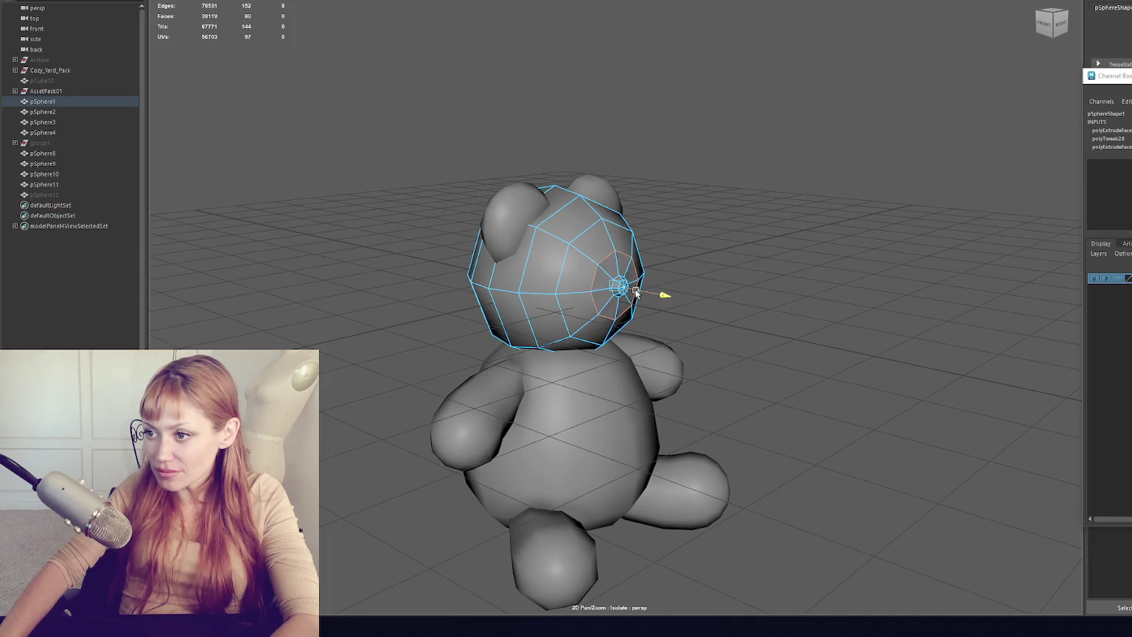
{"action": "right_click", "coordinate": [722, 202]}
{"action": "left_click_drag", "start_coordinate": [722, 202], "coordinate": [637, 257]}
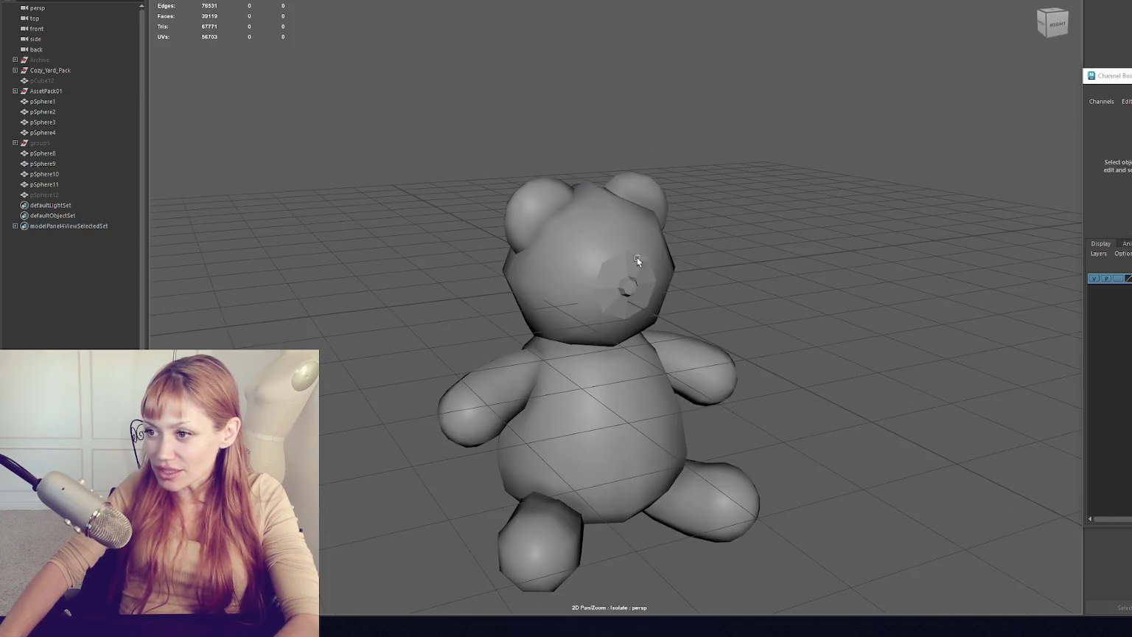
{"action": "right_click", "coordinate": [765, 169], "text": "shift"}
{"action": "left_click", "coordinate": [864, 180]}
- Extrude the nose tip faces outward and shift them along X to form the nose bump
{"action": "mouse_move", "coordinate": [864, 178]}
{"action": "left_mouse_down"}
{"action": "mouse_move", "coordinate": [756, 237]}
{"action": "mouse_move", "coordinate": [540, 243]}
{"action": "mouse_move", "coordinate": [708, 241]}
{"action": "left_mouse_up"}
{"action": "scroll", "coordinate": [708, 240], "scroll_direction": "up", "scroll_amount": 3}
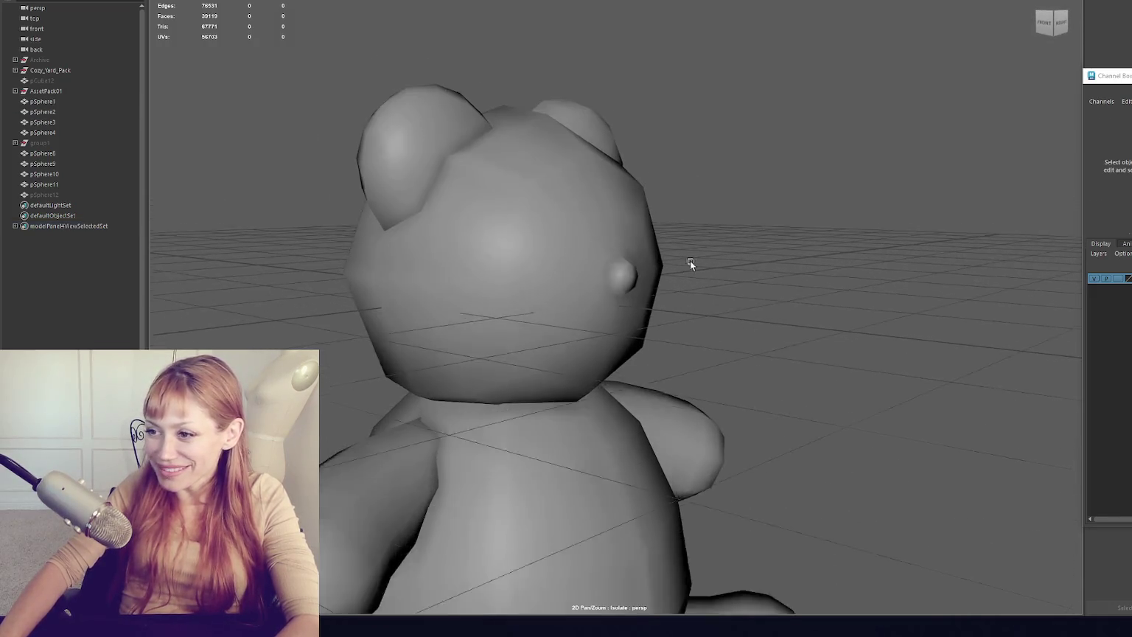
{"action": "left_click", "coordinate": [690, 260]}
{"action": "right_click", "coordinate": [777, 246]}
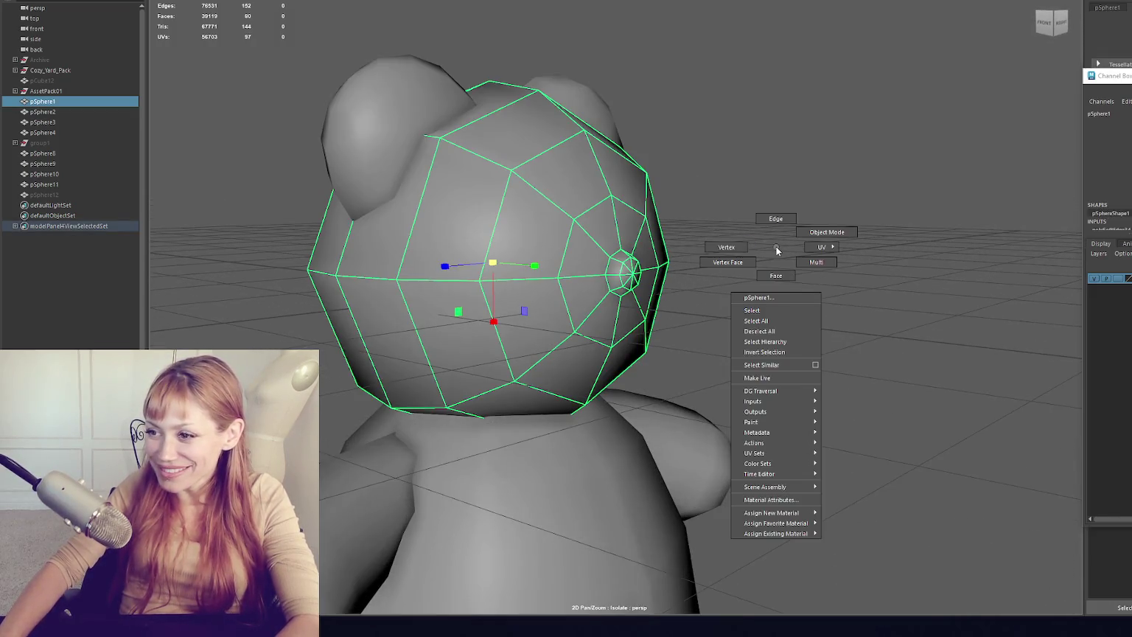
{"action": "left_click", "coordinate": [731, 243]}
{"action": "left_click_drag", "start_coordinate": [795, 209], "coordinate": [738, 209]}
{"action": "left_click", "coordinate": [696, 272]}
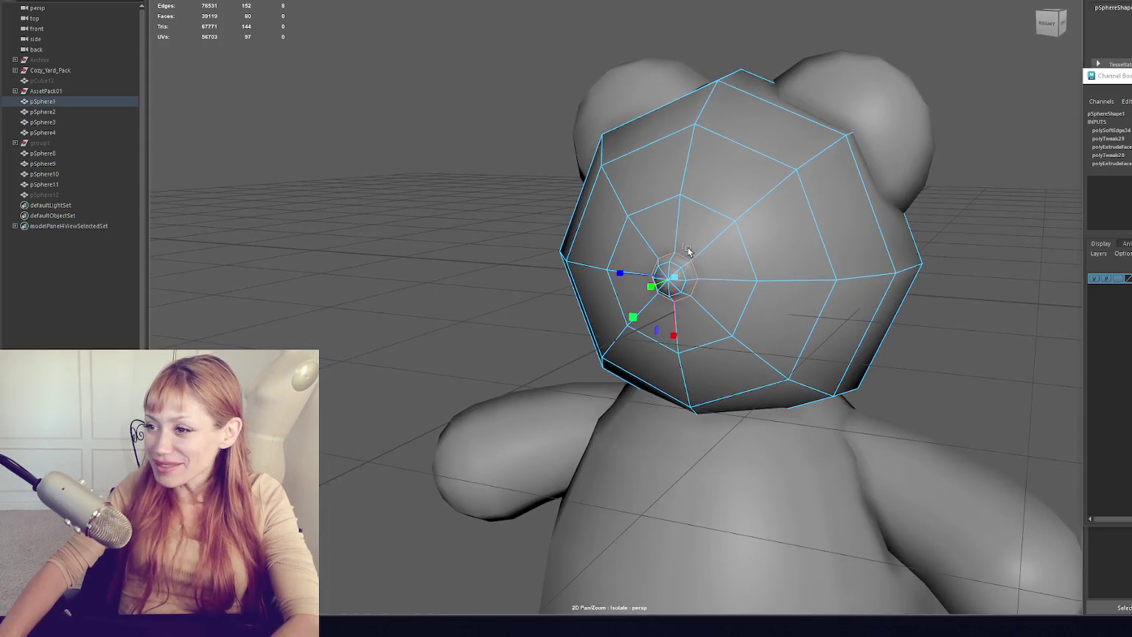
{"action": "key", "text": "ctrl+e"}
{"action": "mouse_move", "coordinate": [671, 294]}
{"action": "left_mouse_down"}
{"action": "mouse_move", "coordinate": [675, 310]}
{"action": "mouse_move", "coordinate": [692, 280]}
{"action": "mouse_move", "coordinate": [736, 286]}
{"action": "mouse_move", "coordinate": [709, 289]}
{"action": "left_mouse_up"}
{"action": "left_click", "coordinate": [643, 294]}
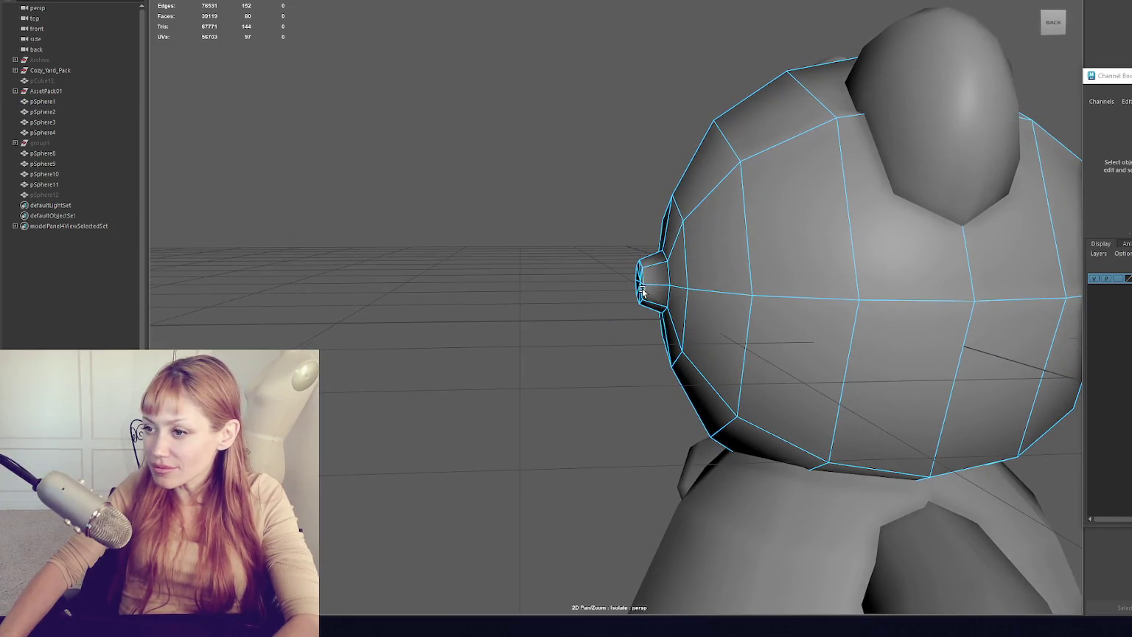
{"action": "left_click", "coordinate": [642, 293]}
{"action": "left_click_drag", "start_coordinate": [606, 284], "coordinate": [617, 282]}
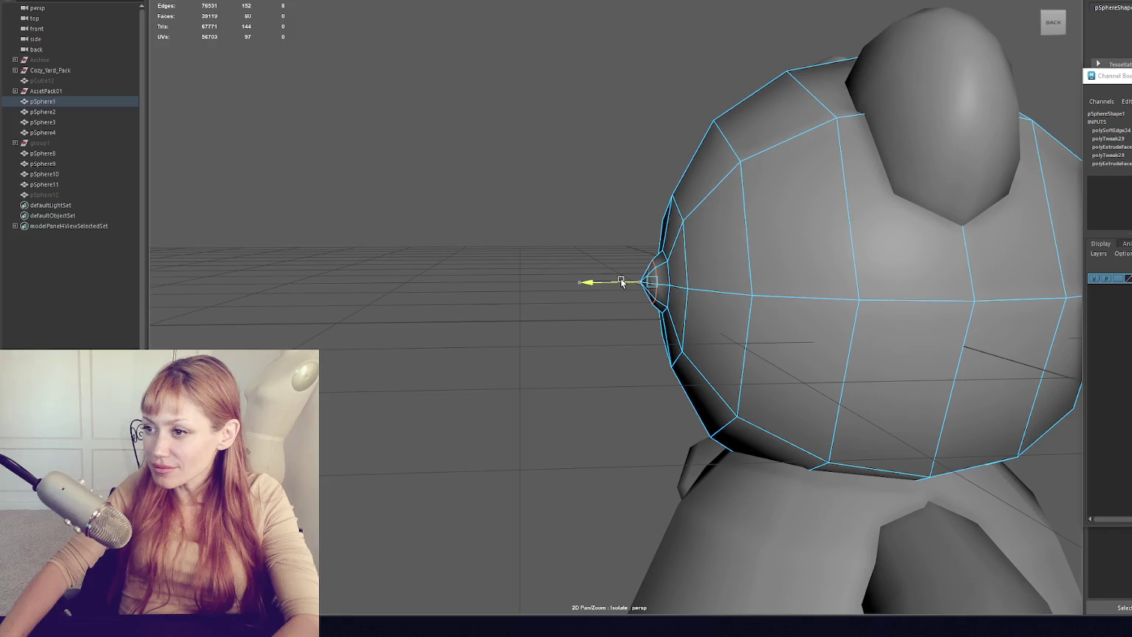
{"action": "key", "text": "F8"}
- Box-select all the bear's spheres and combine them into one mesh, pSphere13
{"action": "left_click_drag", "start_coordinate": [591, 131], "coordinate": [746, 177], "text": "alt"}
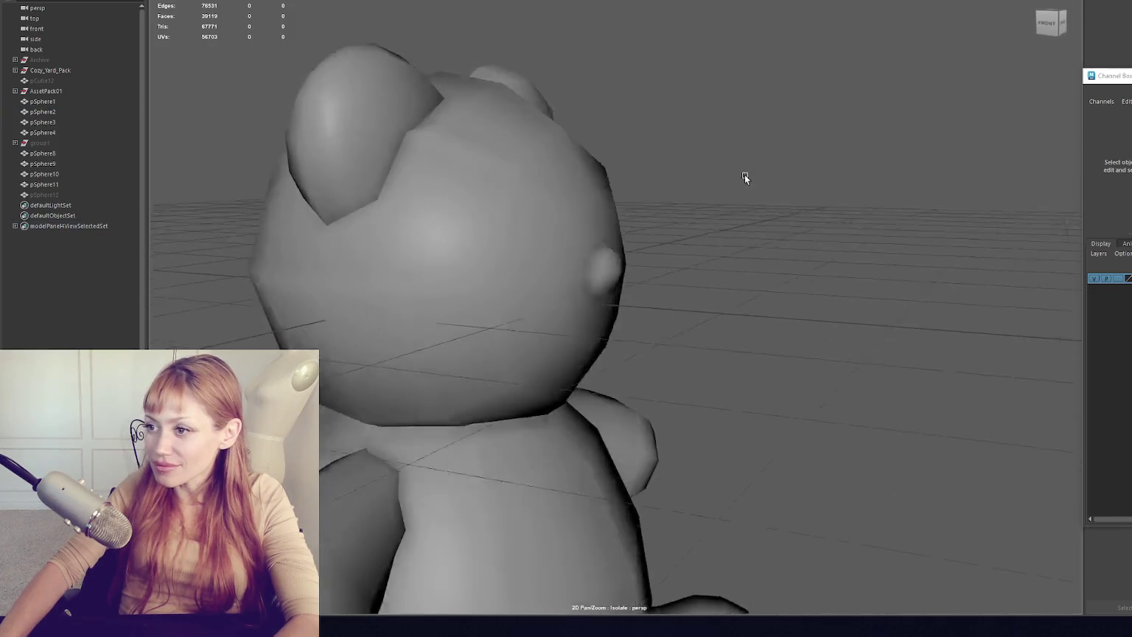
{"action": "right_click", "coordinate": [738, 137], "text": "shift"}
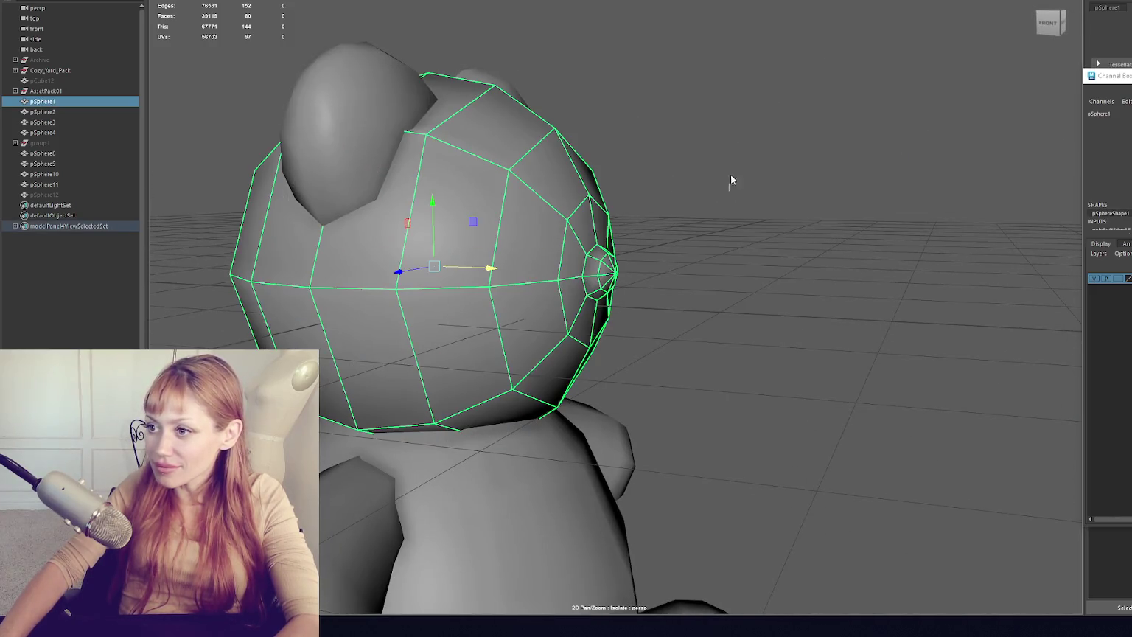
{"action": "right_click", "coordinate": [733, 179], "text": "shift"}
{"action": "right_click", "coordinate": [723, 170]}
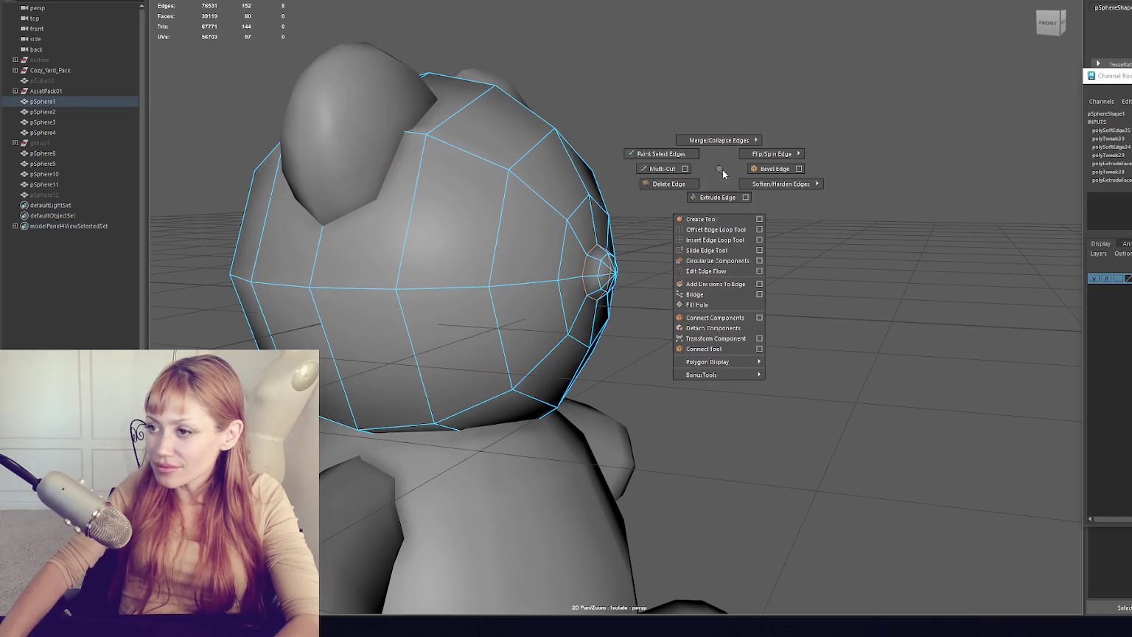
{"action": "left_click", "coordinate": [816, 169]}
{"action": "scroll", "coordinate": [782, 199], "scroll_direction": "down", "scroll_amount": 5}
{"action": "mouse_move", "coordinate": [742, 227]}
{"action": "left_mouse_down", "text": "alt"}
{"action": "mouse_move", "coordinate": [708, 221]}
{"action": "mouse_move", "coordinate": [828, 219]}
{"action": "mouse_move", "coordinate": [582, 238]}
{"action": "mouse_move", "coordinate": [798, 227]}
{"action": "mouse_move", "coordinate": [663, 233]}
{"action": "mouse_move", "coordinate": [785, 232]}
{"action": "mouse_move", "coordinate": [713, 232]}
{"action": "mouse_move", "coordinate": [601, 172]}
{"action": "mouse_move", "coordinate": [646, 217]}
{"action": "mouse_move", "coordinate": [860, 232]}
{"action": "mouse_move", "coordinate": [816, 232]}
{"action": "mouse_move", "coordinate": [777, 210]}
{"action": "mouse_move", "coordinate": [763, 233]}
{"action": "mouse_move", "coordinate": [798, 230]}
{"action": "mouse_move", "coordinate": [644, 227]}
{"action": "mouse_move", "coordinate": [824, 238]}
{"action": "mouse_move", "coordinate": [548, 255]}
{"action": "mouse_move", "coordinate": [736, 210]}
{"action": "left_mouse_up", "text": "alt"}
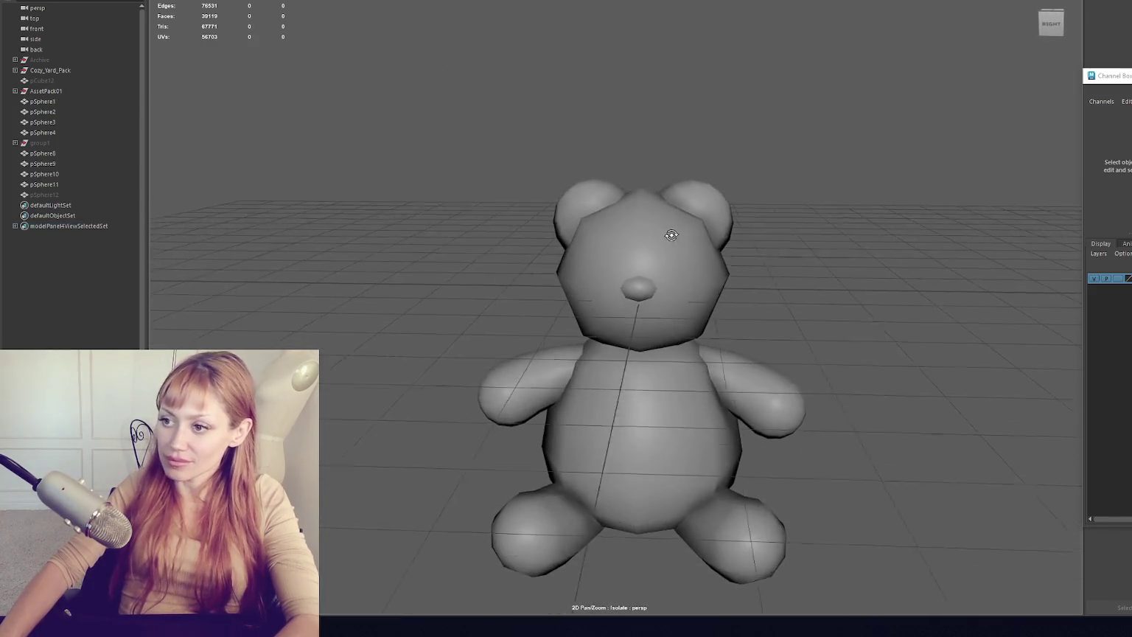
{"action": "left_click_drag", "start_coordinate": [736, 210], "coordinate": [652, 302]}
{"action": "left_click", "coordinate": [206, 15]}
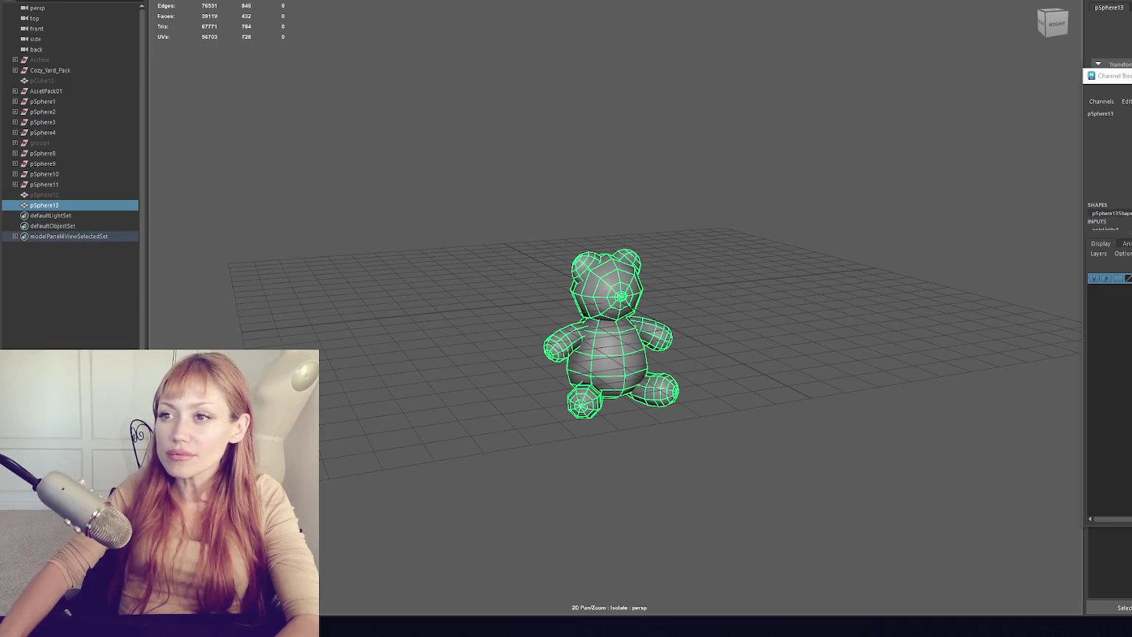
- Turn on textured display, bring back the full yard scene and lift the combined bear
{"action": "key", "text": "6"}
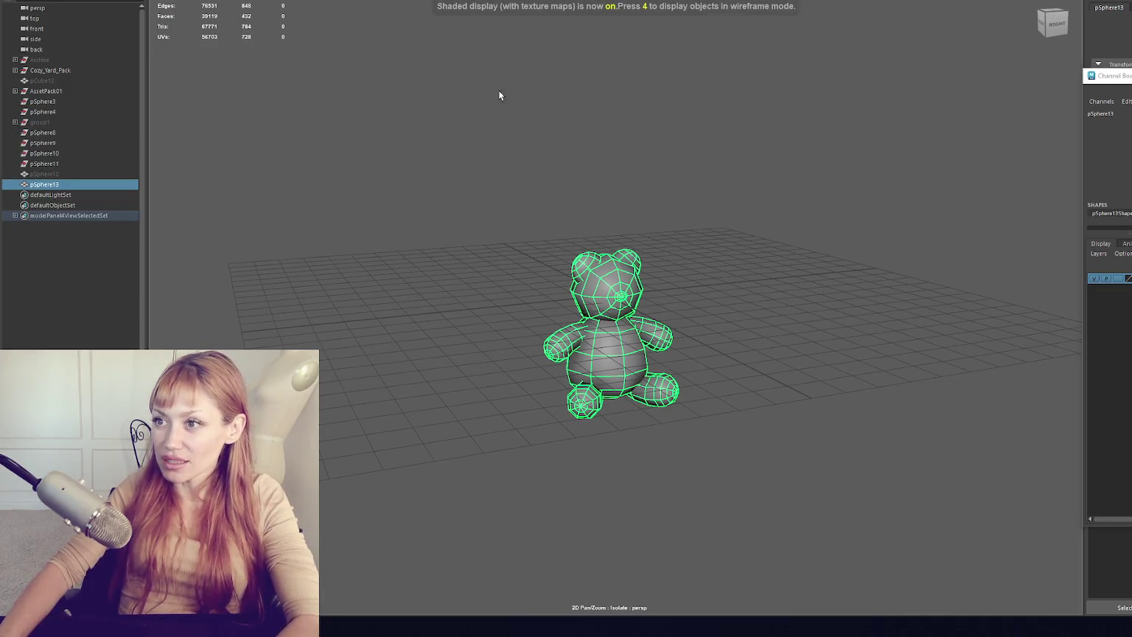
{"action": "left_click", "coordinate": [538, 169]}
{"action": "key", "text": "ctrl+1"}
{"action": "left_click", "coordinate": [607, 347]}
{"action": "mouse_move", "coordinate": [607, 347]}
{"action": "left_mouse_down", "text": "alt"}
{"action": "mouse_move", "coordinate": [584, 312]}
{"action": "mouse_move", "coordinate": [597, 369]}
{"action": "left_mouse_up", "text": "alt"}
{"action": "left_click_drag", "start_coordinate": [645, 287], "coordinate": [644, 136]}
{"action": "scroll", "coordinate": [679, 212], "scroll_direction": "down", "scroll_amount": 3}
{"action": "left_click_drag", "start_coordinate": [679, 212], "coordinate": [575, 302], "text": "alt"}
- Move the bear across the yard to sit next to the doghouse
{"action": "key", "text": "e"}
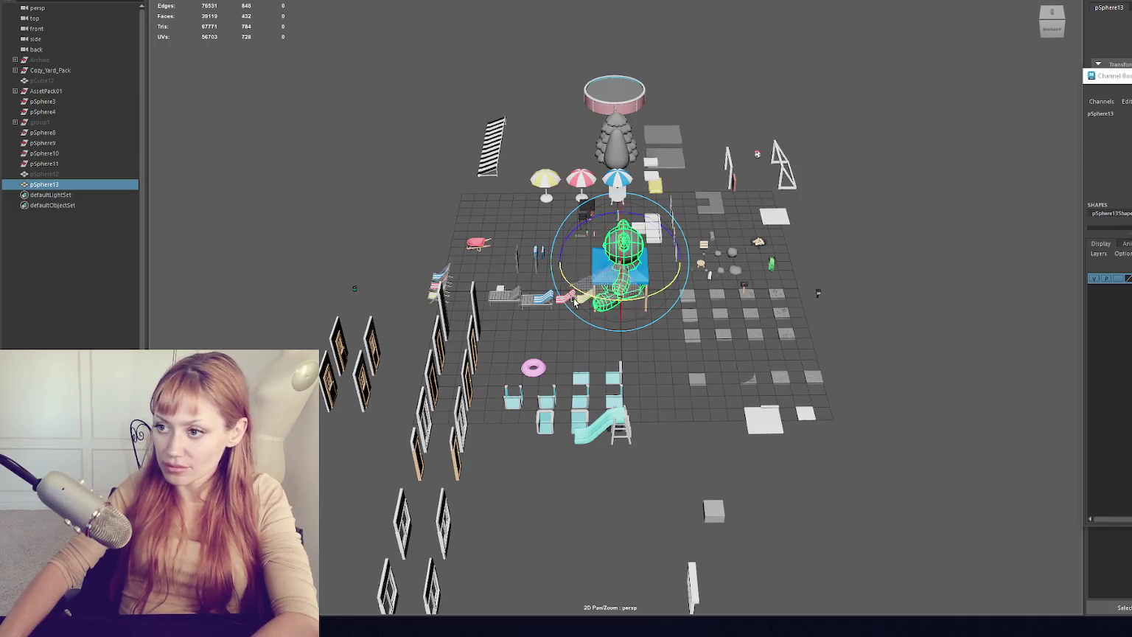
{"action": "key", "text": "w"}
{"action": "mouse_move", "coordinate": [586, 256]}
{"action": "left_mouse_down"}
{"action": "mouse_move", "coordinate": [427, 269]}
{"action": "mouse_move", "coordinate": [554, 262]}
{"action": "left_mouse_up"}
{"action": "mouse_move", "coordinate": [685, 323]}
{"action": "left_mouse_down", "text": "alt"}
{"action": "mouse_move", "coordinate": [546, 315]}
{"action": "mouse_move", "coordinate": [621, 321]}
{"action": "left_mouse_up", "text": "alt"}
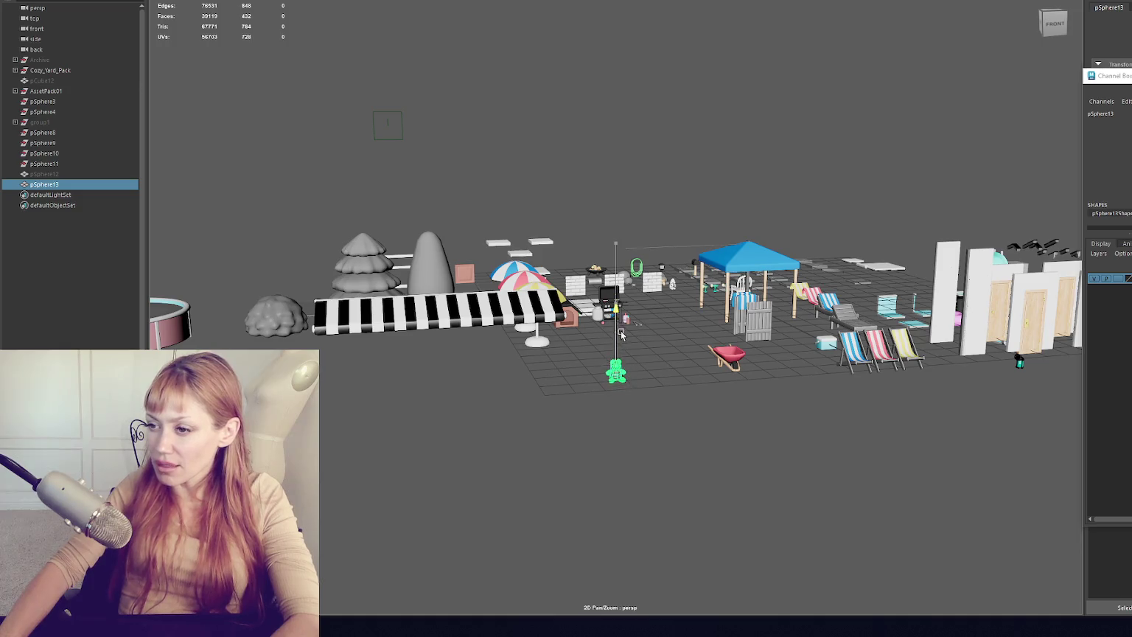
{"action": "key", "text": "f"}
{"action": "scroll", "coordinate": [629, 329], "scroll_direction": "down", "scroll_amount": 6}
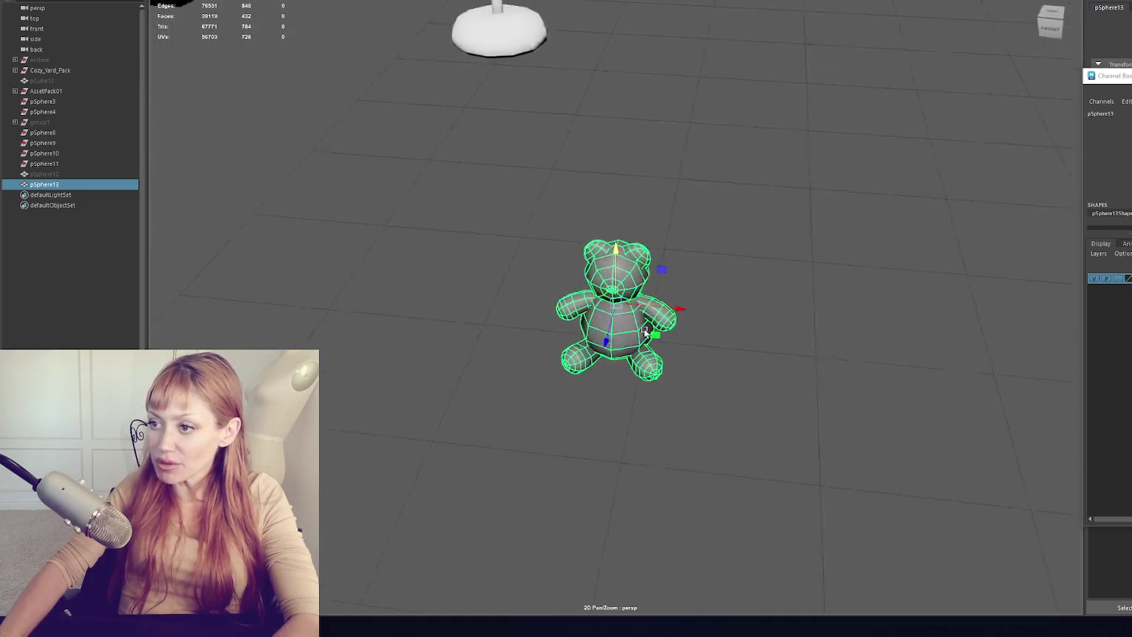
{"action": "left_click_drag", "start_coordinate": [638, 332], "coordinate": [521, 139]}
{"action": "key", "text": "f"}
{"action": "mouse_move", "coordinate": [546, 221]}
{"action": "left_mouse_down", "text": "alt"}
{"action": "mouse_move", "coordinate": [547, 169]}
{"action": "mouse_move", "coordinate": [608, 306]}
{"action": "mouse_move", "coordinate": [658, 286]}
{"action": "mouse_move", "coordinate": [615, 314]}
{"action": "mouse_move", "coordinate": [603, 298]}
{"action": "mouse_move", "coordinate": [607, 315]}
{"action": "left_mouse_up", "text": "alt"}
{"action": "key", "text": "f"}
- Nudge the bear slightly left, away from the doghouse, into its final spot
{"action": "mouse_move", "coordinate": [744, 222]}
{"action": "left_mouse_down", "text": "alt"}
{"action": "mouse_move", "coordinate": [743, 292]}
{"action": "mouse_move", "coordinate": [642, 316]}
{"action": "mouse_move", "coordinate": [546, 244]}
{"action": "mouse_move", "coordinate": [514, 255]}
{"action": "mouse_move", "coordinate": [594, 311]}
{"action": "mouse_move", "coordinate": [379, 336]}
{"action": "left_mouse_up", "text": "alt"}
{"action": "scroll", "coordinate": [617, 280], "scroll_direction": "down", "scroll_amount": 5}
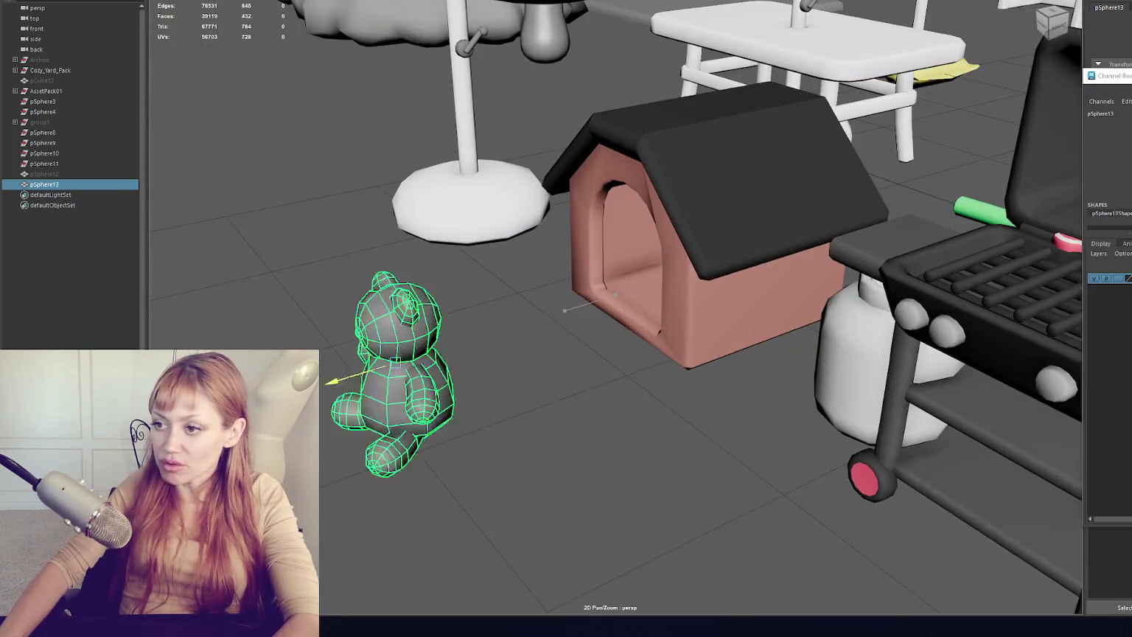
{"action": "scroll", "coordinate": [470, 330], "scroll_direction": "down", "scroll_amount": 5}
{"action": "mouse_move", "coordinate": [528, 329]}
{"action": "left_mouse_down"}
{"action": "mouse_move", "coordinate": [328, 390]}
{"action": "mouse_move", "coordinate": [560, 317]}
{"action": "left_mouse_up"}
{"action": "key", "text": "f"}
{"action": "scroll", "coordinate": [620, 335], "scroll_direction": "up", "scroll_amount": 2}
{"action": "mouse_move", "coordinate": [620, 335]}
{"action": "left_mouse_down", "text": "alt"}
{"action": "mouse_move", "coordinate": [728, 296]}
{"action": "mouse_move", "coordinate": [692, 298]}
{"action": "left_mouse_up", "text": "alt"}
- Reselect the bear, frame it and switch it to face editing
{"action": "left_click", "coordinate": [696, 319]}
{"action": "left_click", "coordinate": [691, 298]}
{"action": "key", "text": "f"}
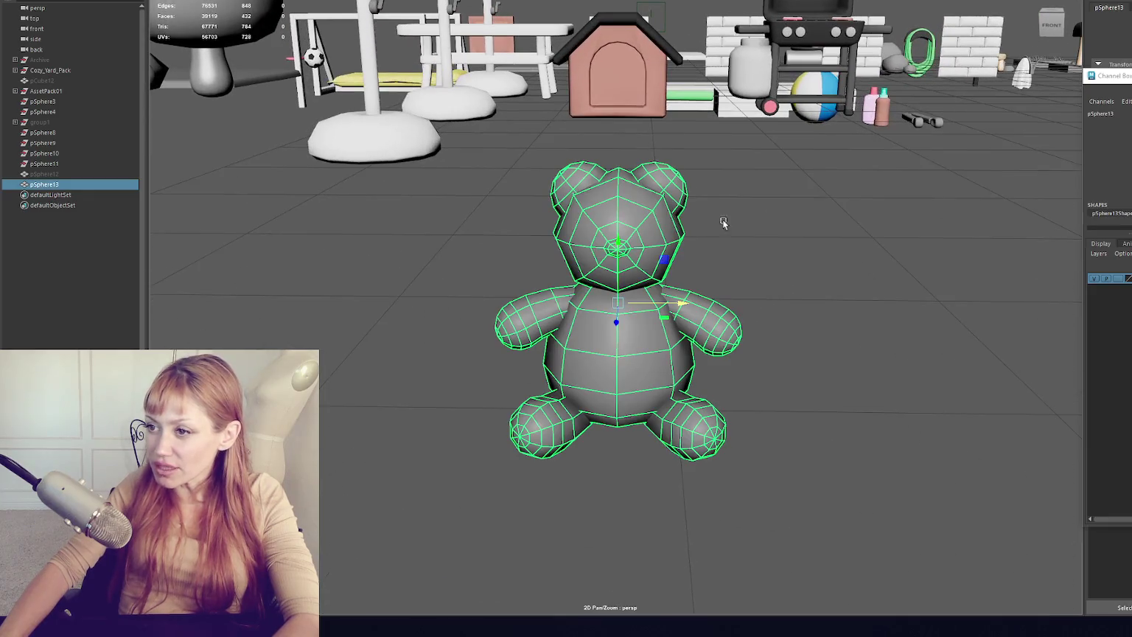
{"action": "key", "text": "F11"}
{"action": "scroll", "coordinate": [661, 221], "scroll_direction": "up", "scroll_amount": 1}
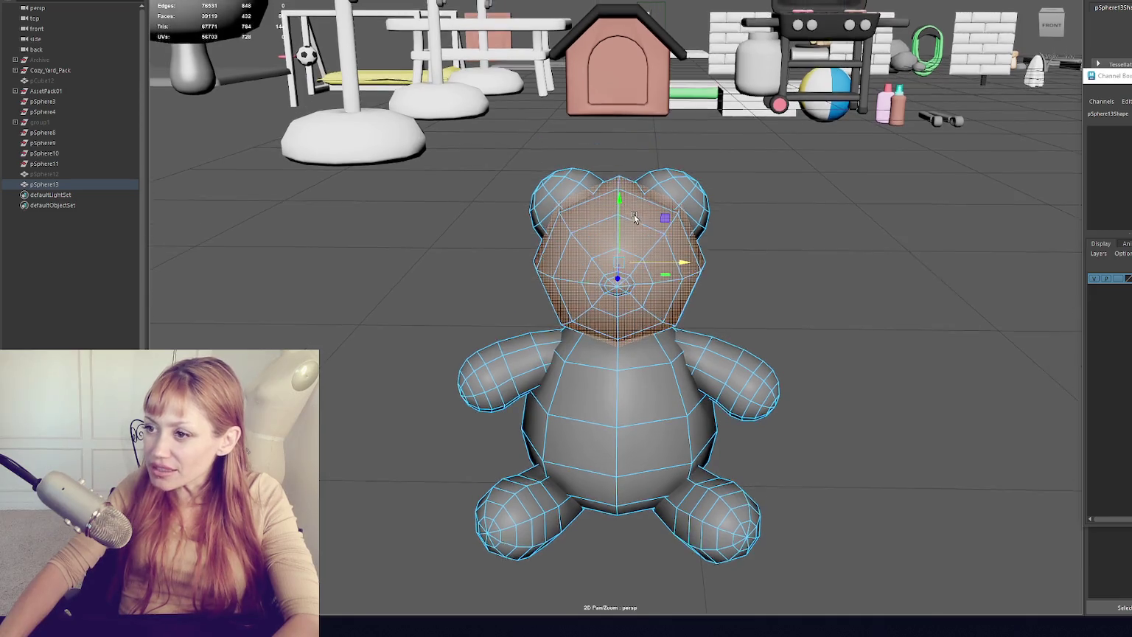
{"action": "scroll", "coordinate": [721, 48], "scroll_direction": "up", "scroll_amount": 1}
- Insert two edge loops across the head top using the Multiple edge loops setting
{"action": "left_click", "coordinate": [623, 174]}
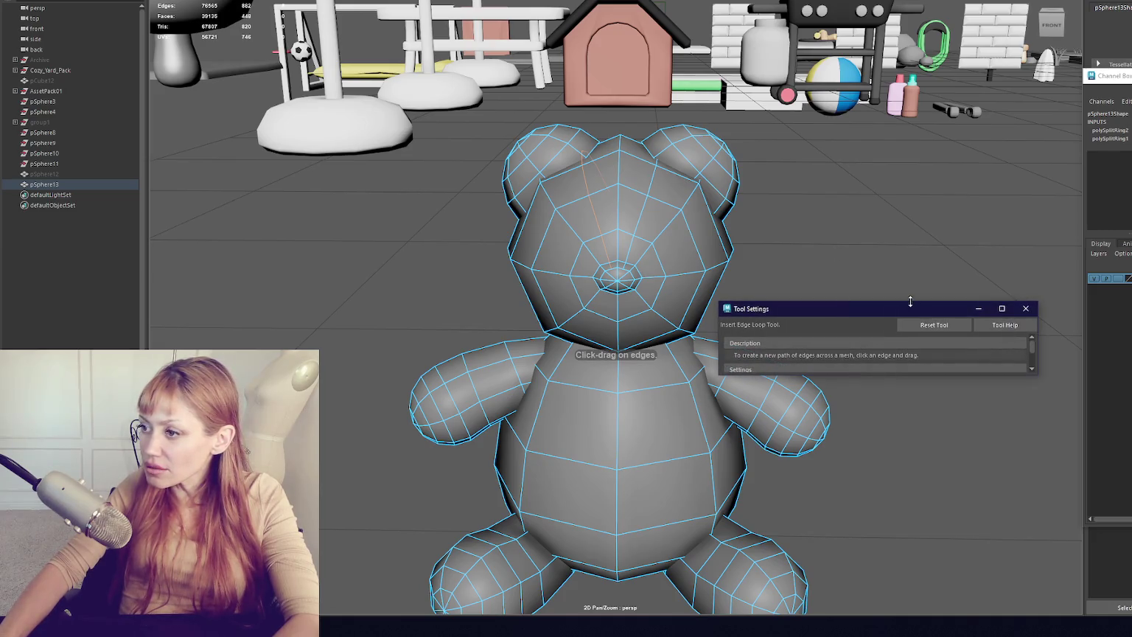
{"action": "left_click_drag", "start_coordinate": [911, 301], "coordinate": [911, 123]}
{"action": "key", "text": "ctrl+z"}
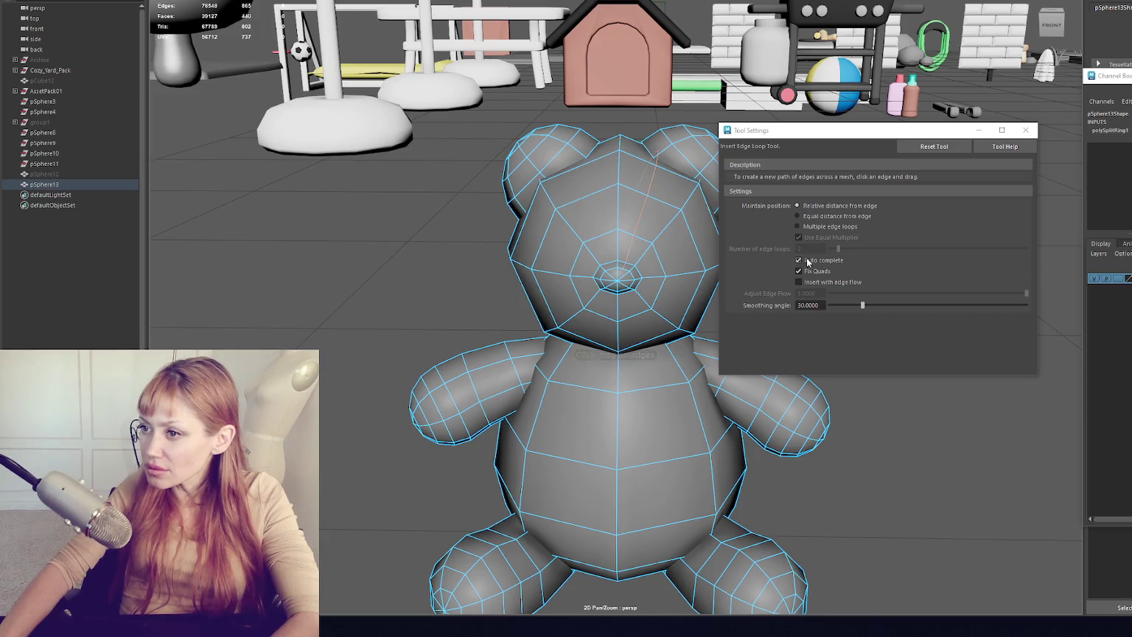
{"action": "left_click", "coordinate": [815, 228]}
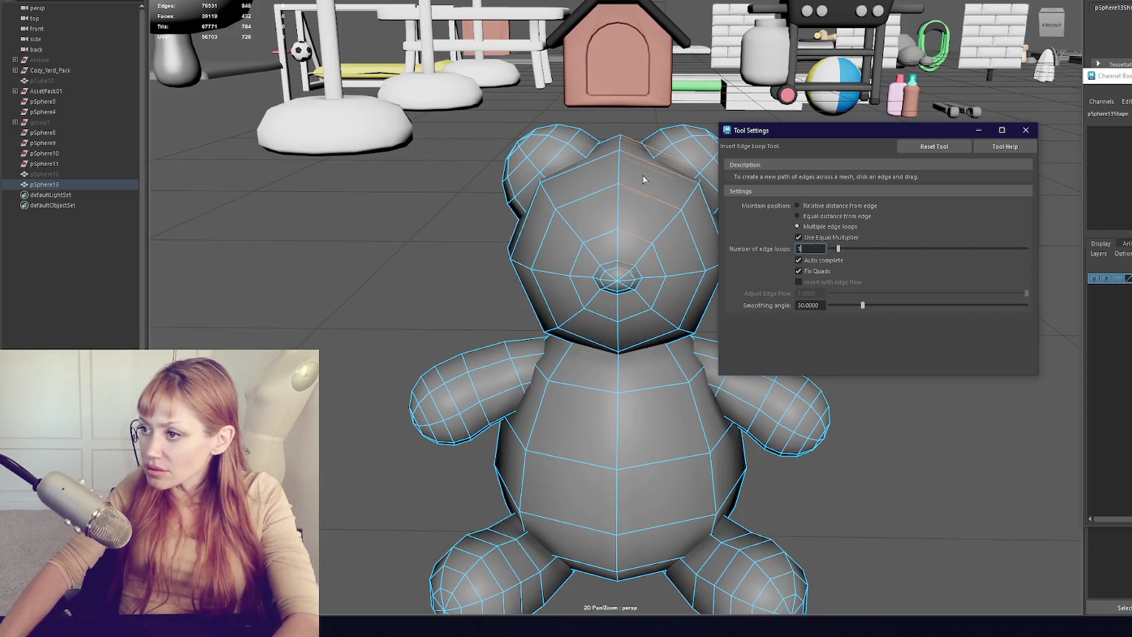
{"action": "left_click", "coordinate": [593, 171]}
{"action": "left_click", "coordinate": [1025, 130]}
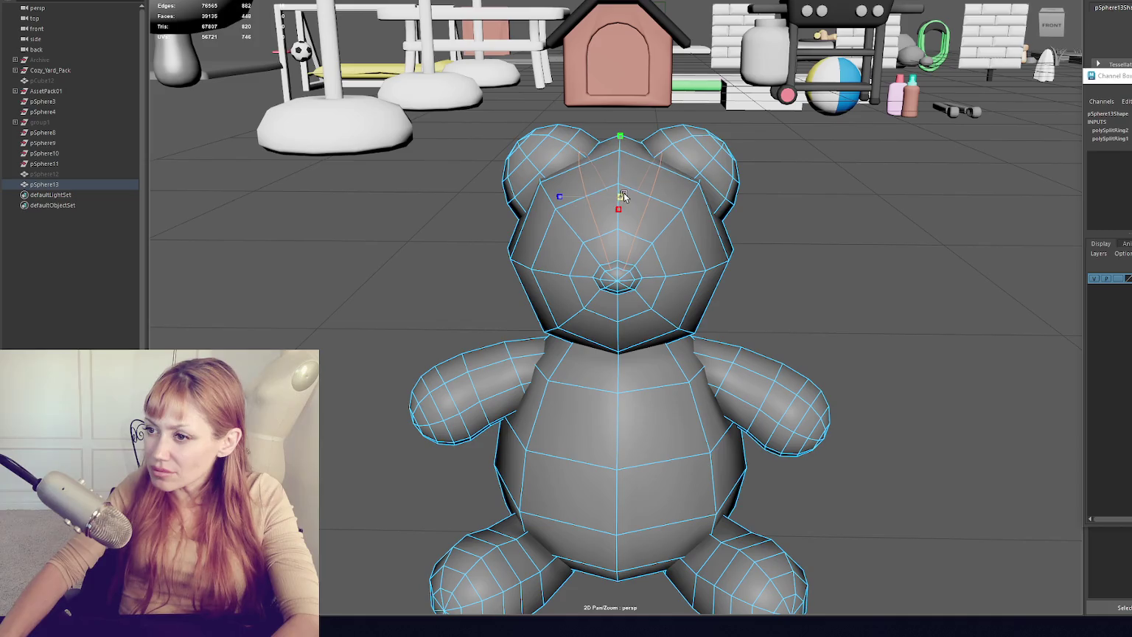
{"action": "left_click_drag", "start_coordinate": [624, 193], "coordinate": [620, 155], "text": "alt"}
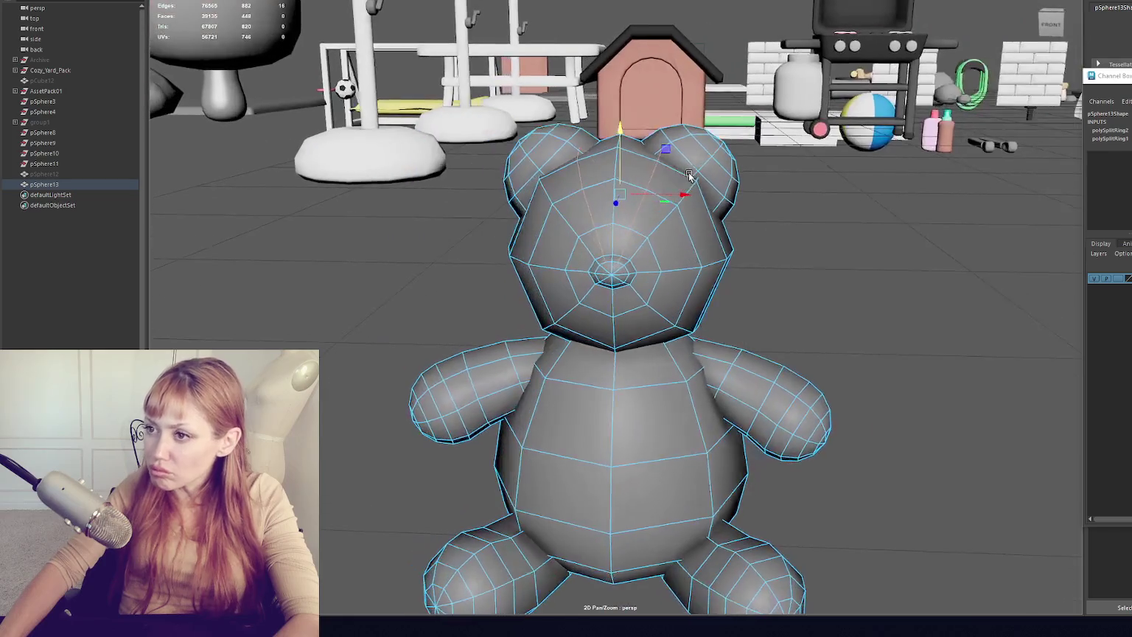
{"action": "left_click", "coordinate": [619, 153]}
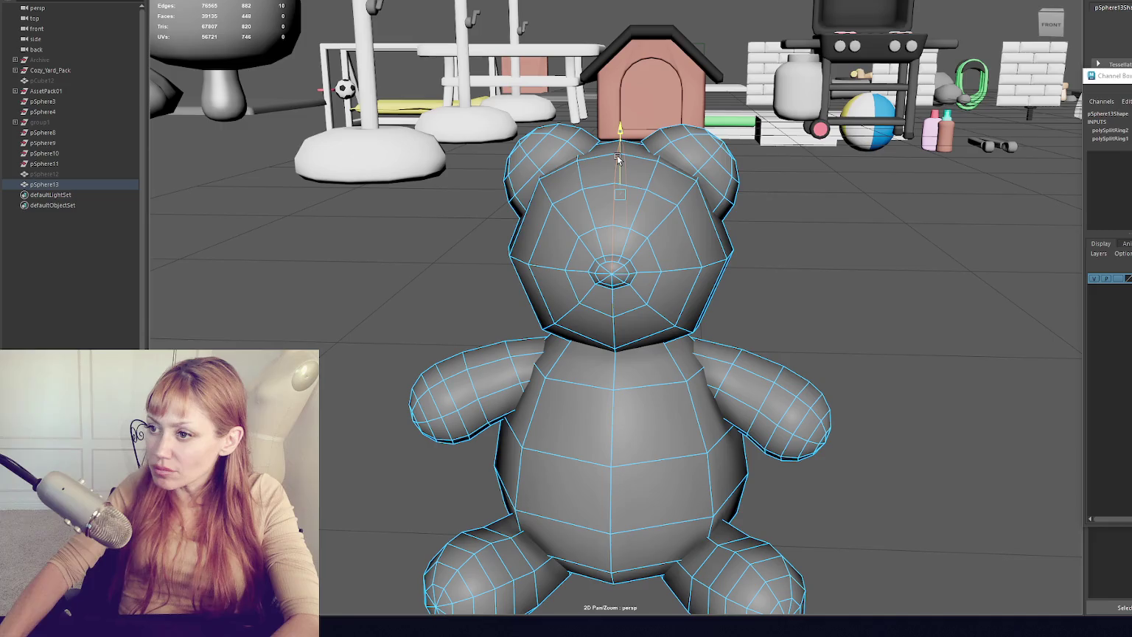
{"action": "right_click", "coordinate": [830, 236]}
- Move the selected ear faces down and lower the left ear slightly
{"action": "left_click", "coordinate": [751, 231]}
{"action": "mouse_move", "coordinate": [751, 231]}
{"action": "left_mouse_down", "text": "alt"}
{"action": "mouse_move", "coordinate": [786, 227]}
{"action": "mouse_move", "coordinate": [711, 230]}
{"action": "left_mouse_up", "text": "alt"}
{"action": "key", "text": "ctrl+z"}
{"action": "key", "text": "ctrl+z"}
{"action": "key", "text": "ctrl+z"}
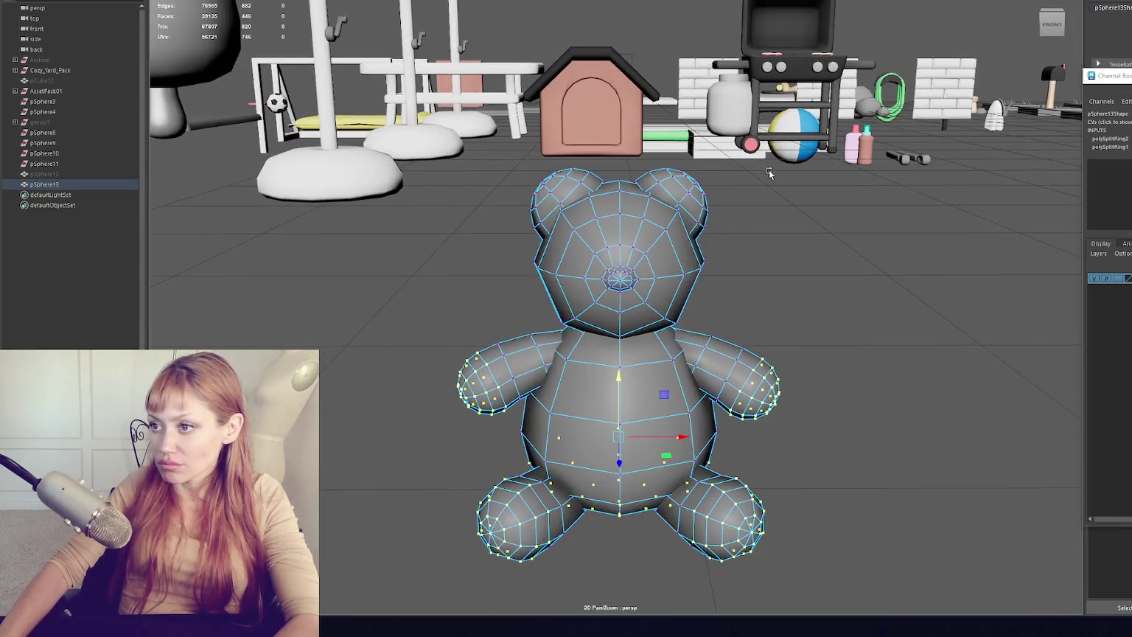
{"action": "key", "text": "ctrl+z"}
{"action": "key", "text": "ctrl+z"}
{"action": "key", "text": "ctrl+z"}
{"action": "left_click_drag", "start_coordinate": [620, 176], "coordinate": [620, 182]}
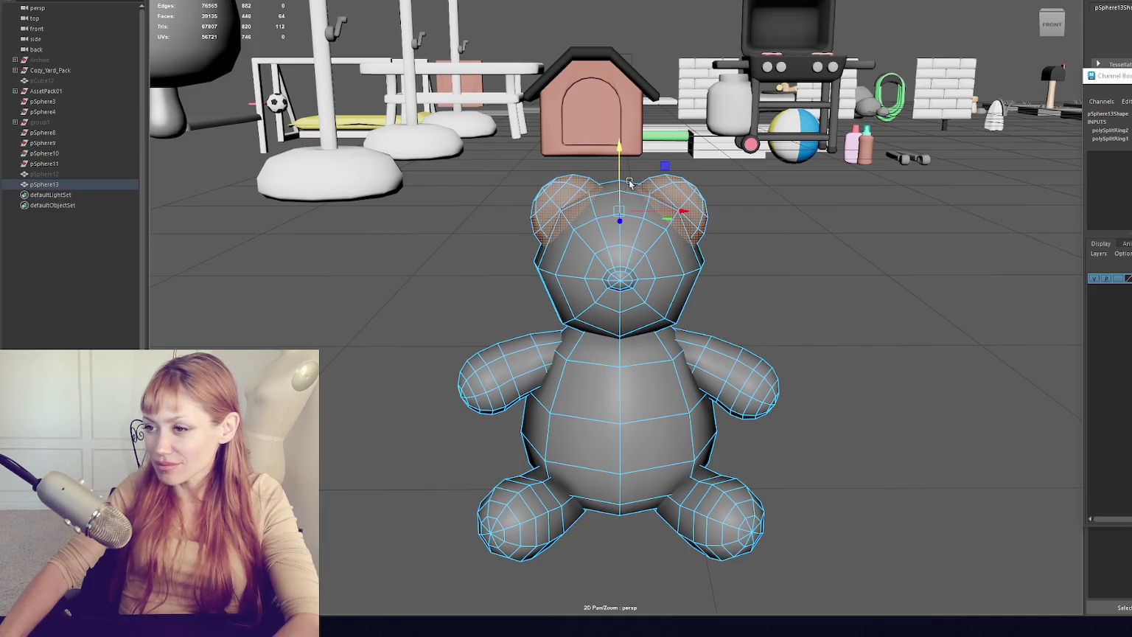
{"action": "left_click", "coordinate": [694, 195]}
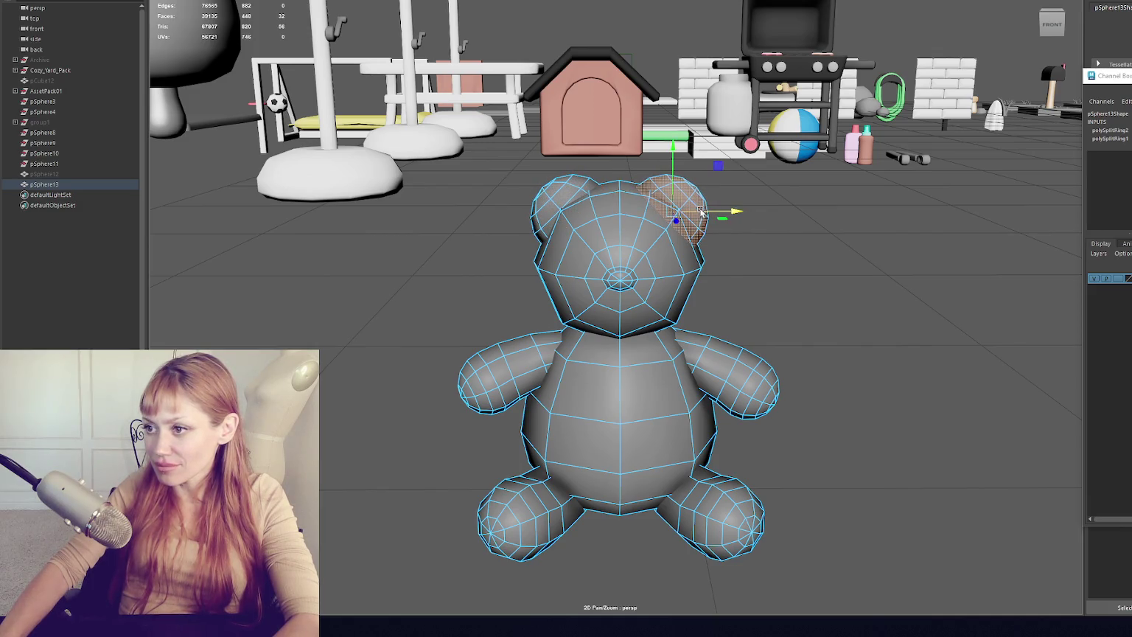
{"action": "left_click", "coordinate": [544, 201]}
{"action": "key", "text": "greater"}
{"action": "key", "text": "greater"}
{"action": "left_click_drag", "start_coordinate": [557, 191], "coordinate": [569, 197]}
- Adjust the right ear's rotation and nudge it slightly outward
{"action": "key", "text": "e"}
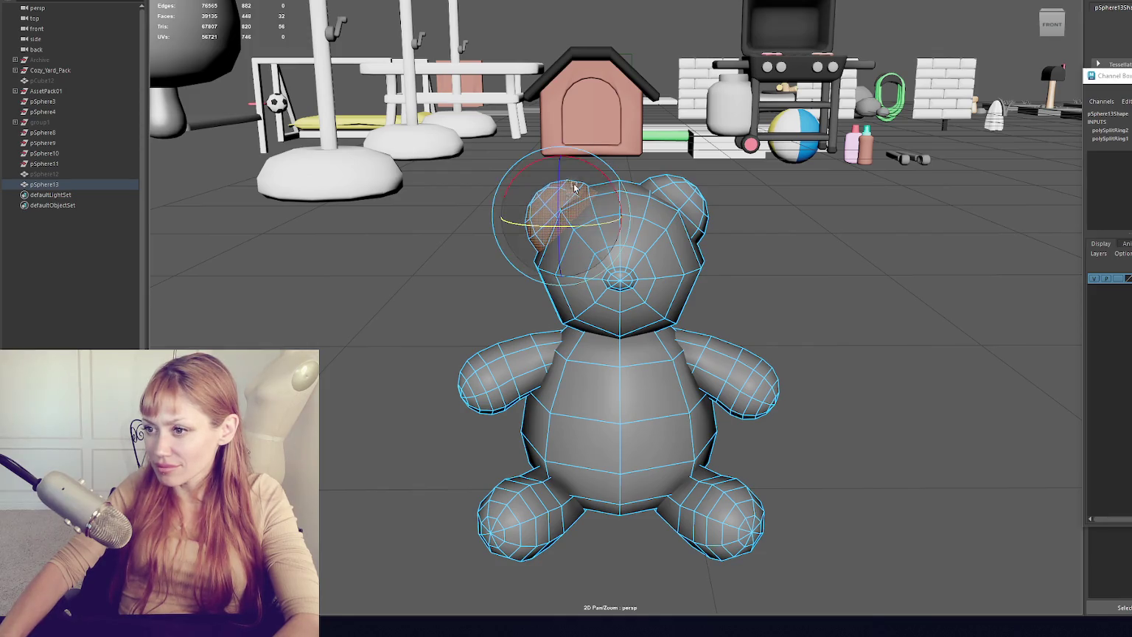
{"action": "left_click", "coordinate": [669, 188]}
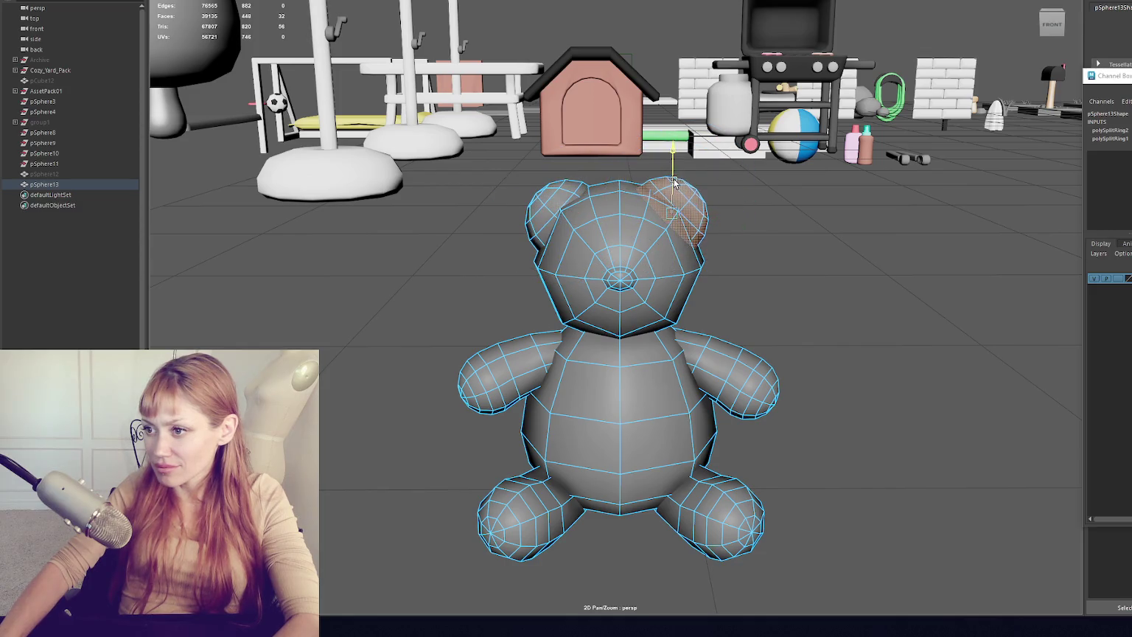
{"action": "key", "text": "e"}
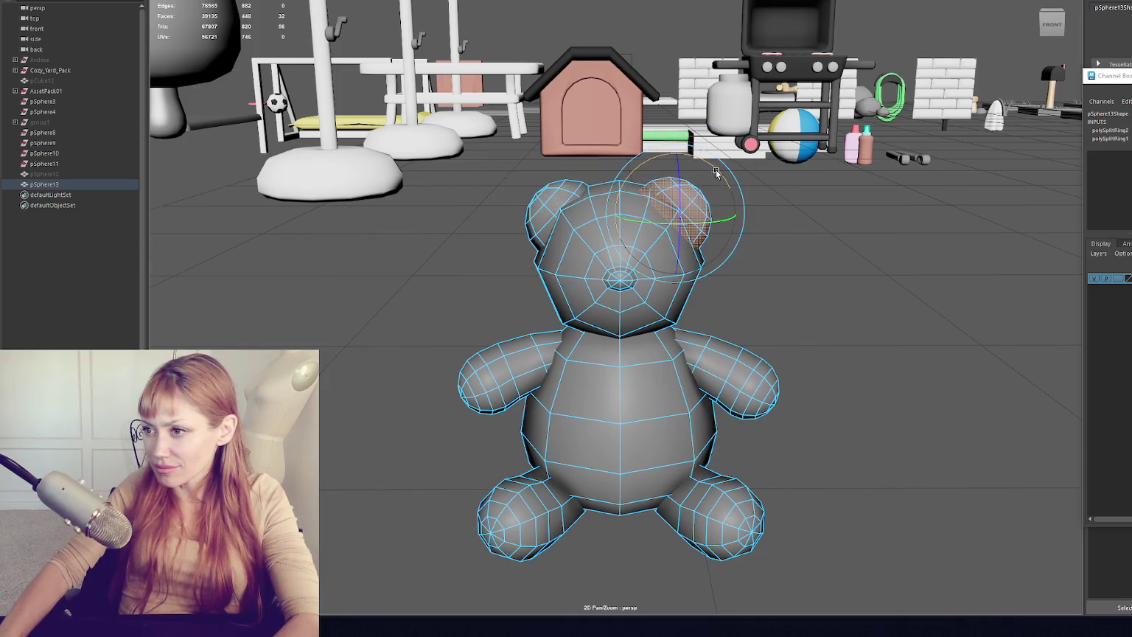
{"action": "key", "text": "w"}
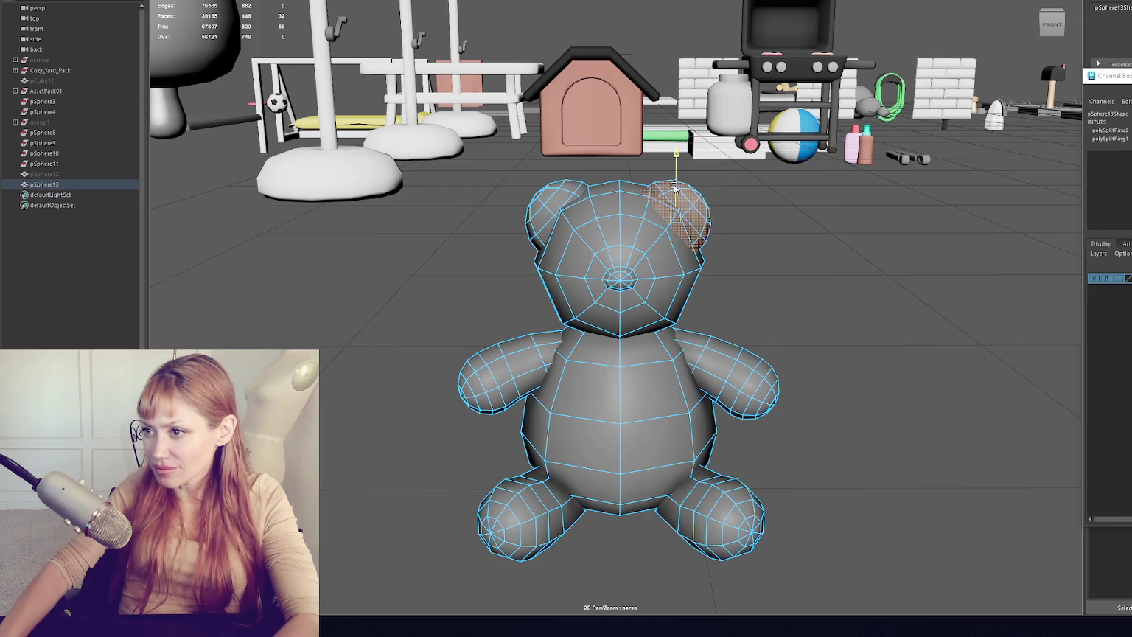
{"action": "mouse_move", "coordinate": [701, 217]}
{"action": "left_mouse_down"}
{"action": "mouse_move", "coordinate": [621, 233]}
{"action": "mouse_move", "coordinate": [765, 229]}
{"action": "left_mouse_up"}
{"action": "left_click", "coordinate": [822, 203]}
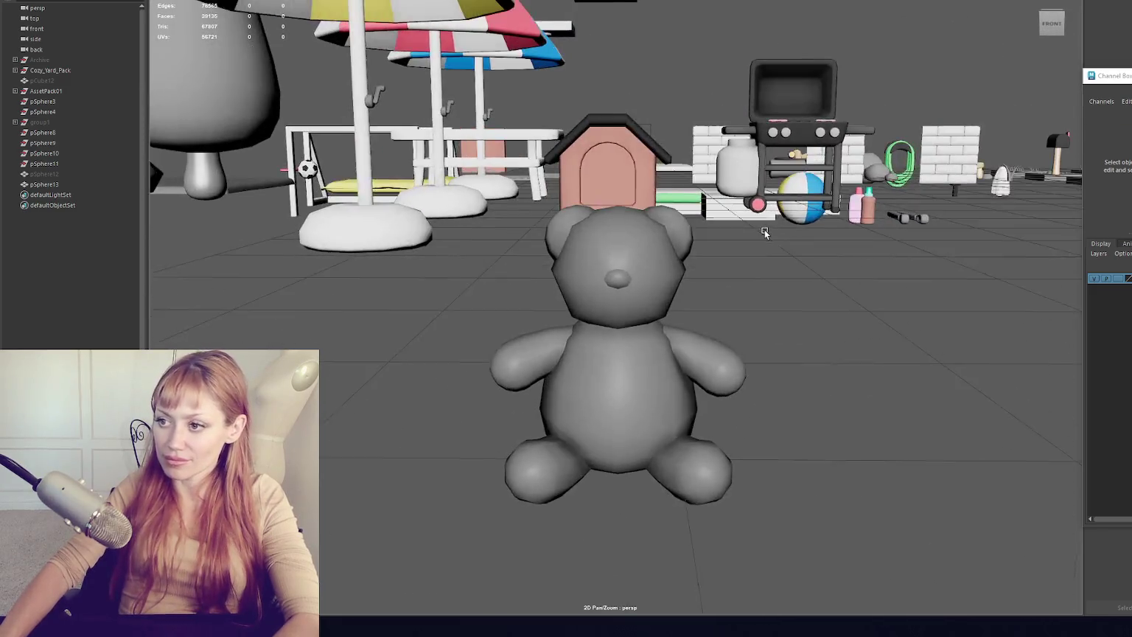
- Assign the scene's existing MAIN material to the whole teddy via Assign Favorite Material
{"action": "scroll", "coordinate": [753, 260], "scroll_direction": "down", "scroll_amount": 5}
{"action": "left_click", "coordinate": [623, 343]}
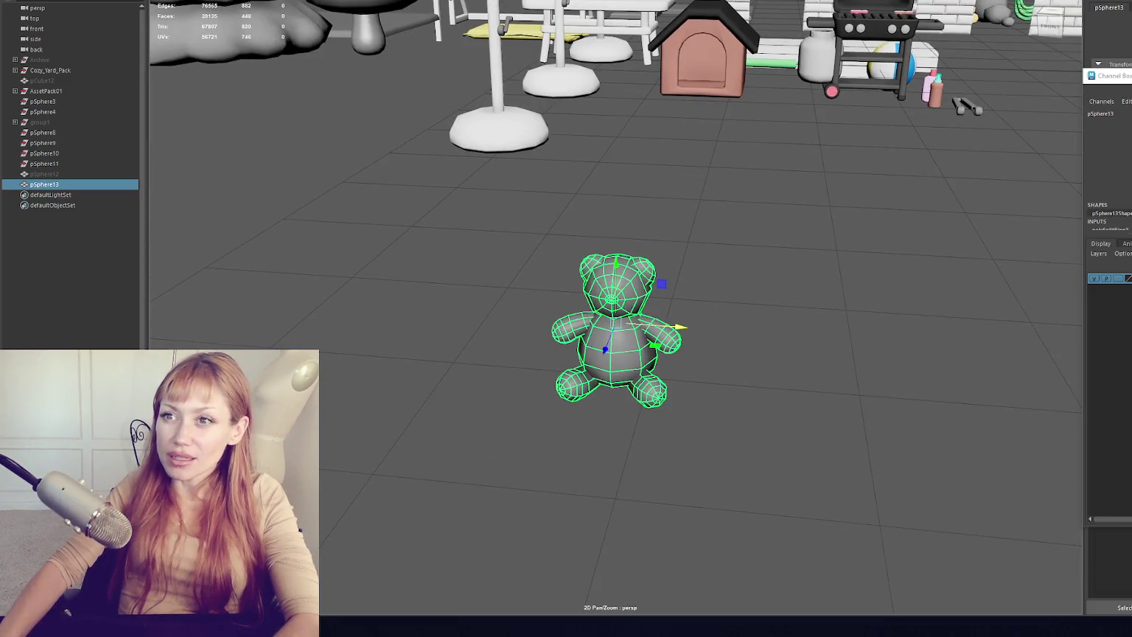
{"action": "left_click", "coordinate": [221, 0]}
{"action": "key", "text": "Escape"}
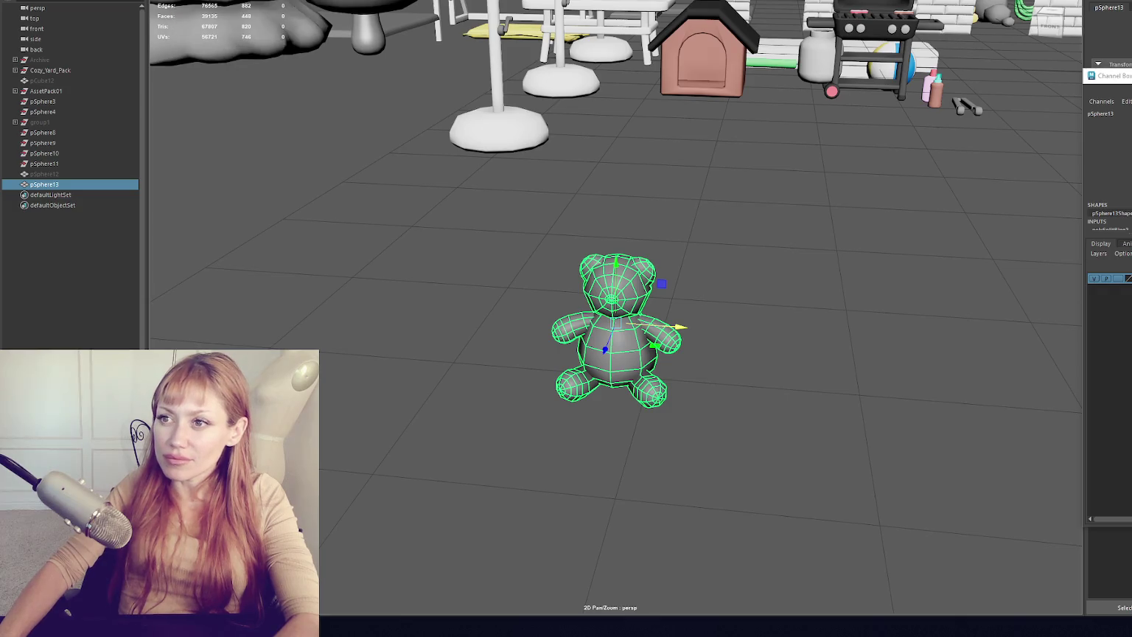
{"action": "right_click", "coordinate": [620, 263]}
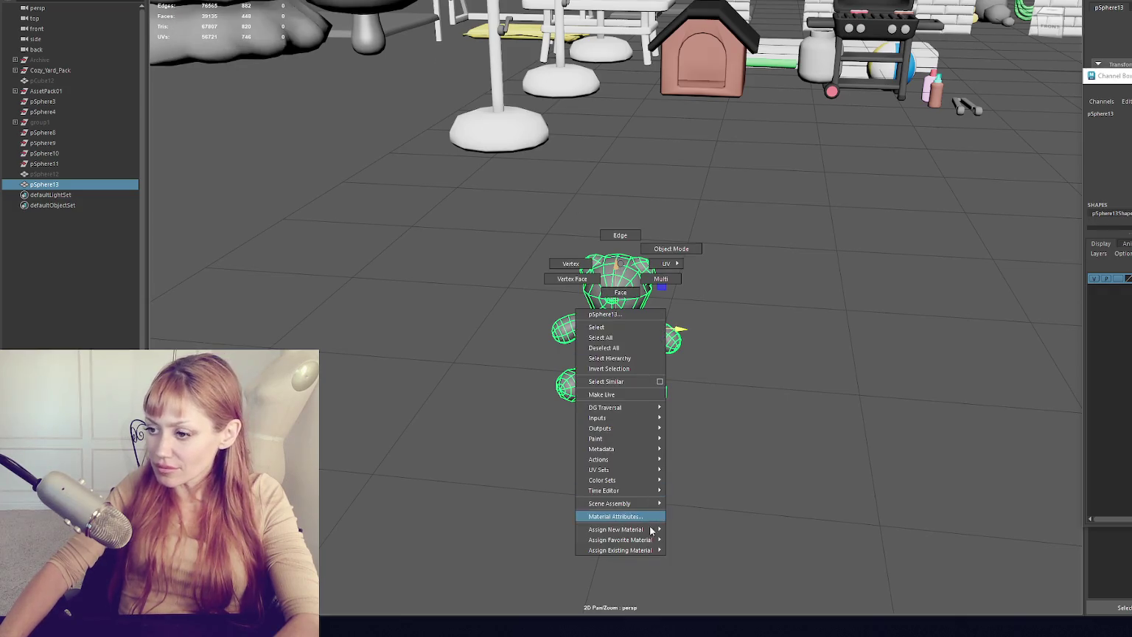
{"action": "mouse_move", "coordinate": [623, 540]}
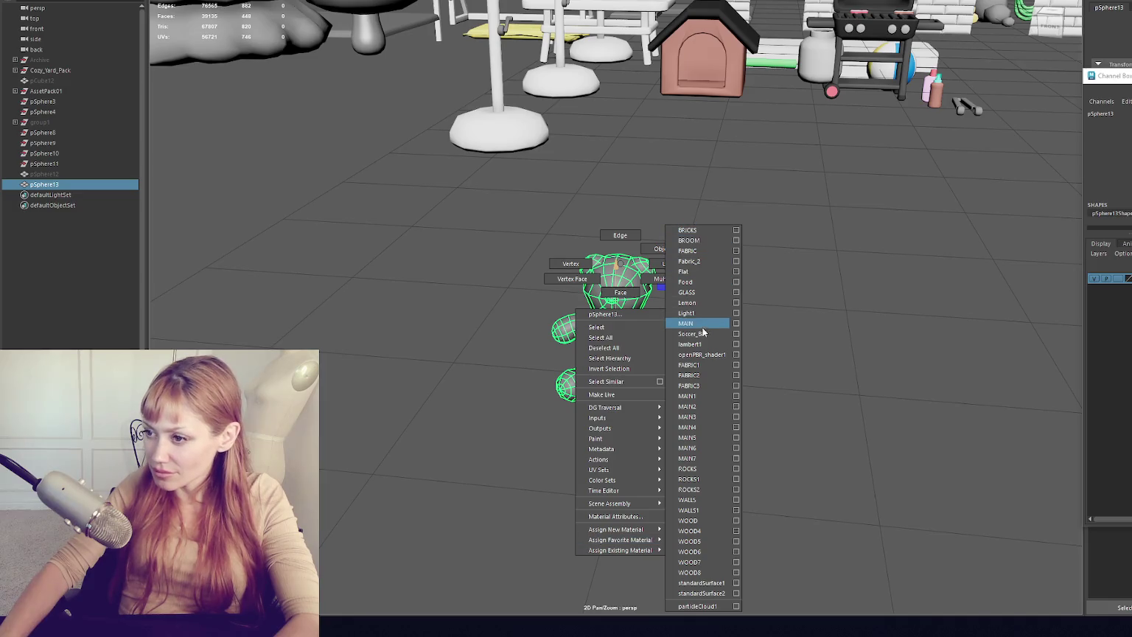
{"action": "left_click", "coordinate": [693, 323]}
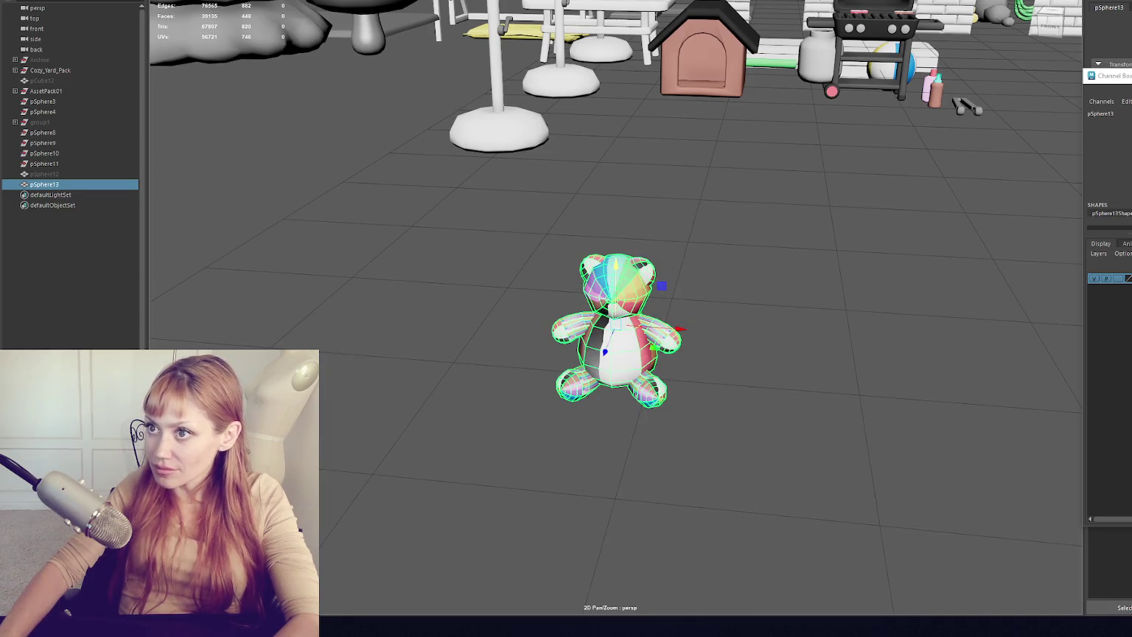
{"action": "left_click", "coordinate": [406, 1]}
- In the UV Editor, isolate the teddy's UVs and move them onto the pink strip
{"action": "left_click", "coordinate": [435, 6]}
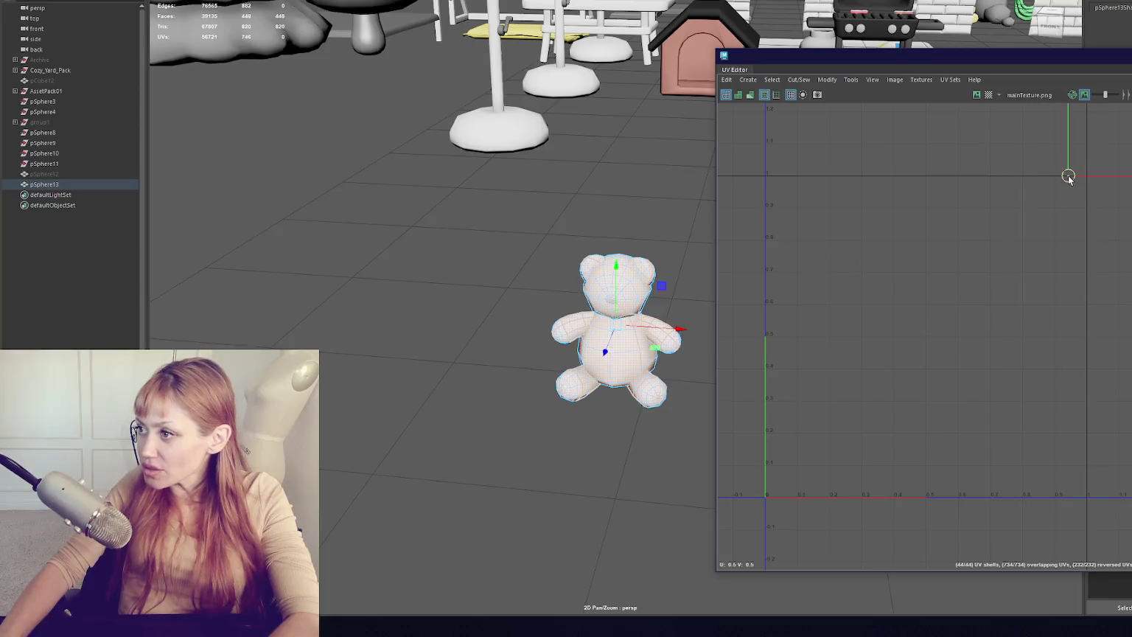
{"action": "mouse_move", "coordinate": [832, 194]}
{"action": "left_mouse_down"}
{"action": "mouse_move", "coordinate": [791, 200]}
{"action": "mouse_move", "coordinate": [782, 462]}
{"action": "mouse_move", "coordinate": [817, 452]}
{"action": "mouse_move", "coordinate": [812, 271]}
{"action": "mouse_move", "coordinate": [827, 175]}
{"action": "mouse_move", "coordinate": [1033, 182]}
{"action": "mouse_move", "coordinate": [898, 195]}
{"action": "left_mouse_up"}
{"action": "left_click", "coordinate": [805, 97]}
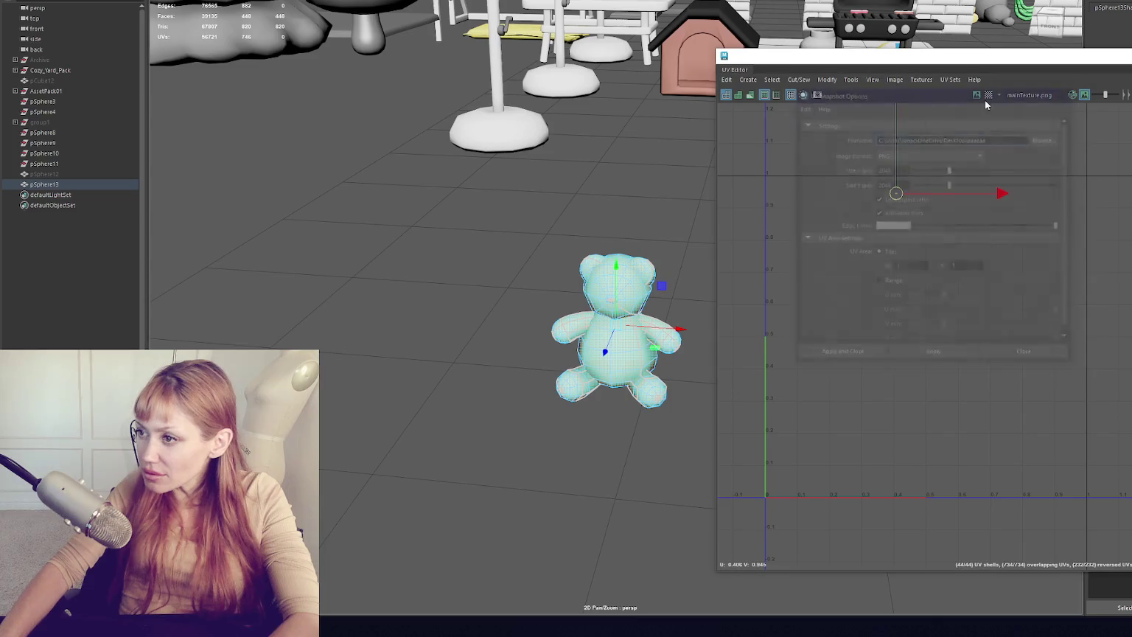
{"action": "left_click", "coordinate": [804, 96]}
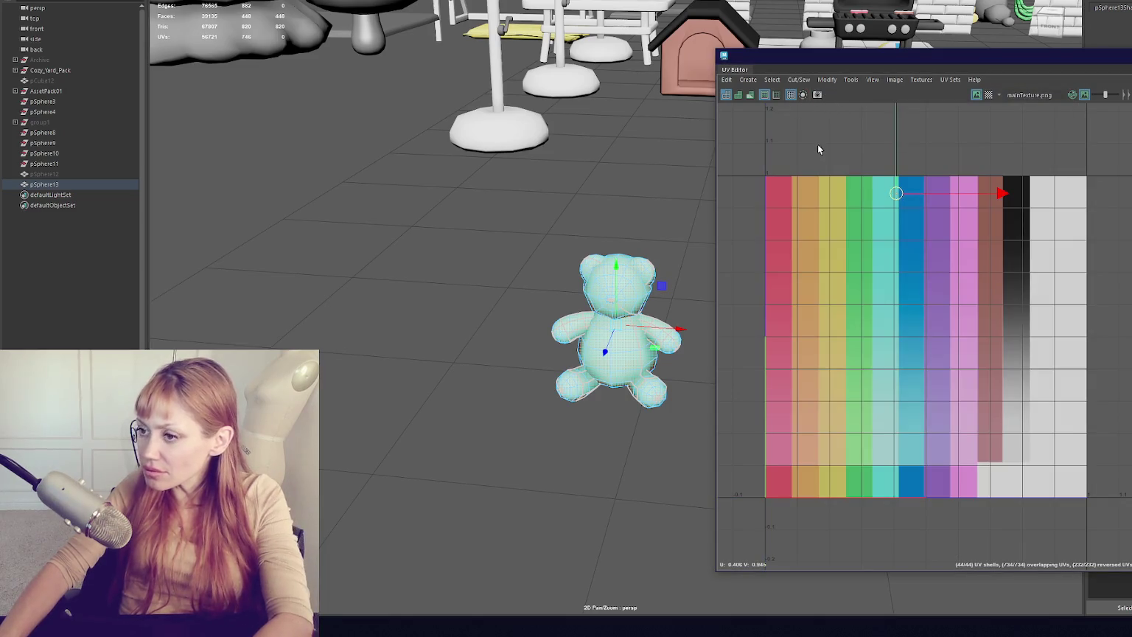
{"action": "mouse_move", "coordinate": [946, 185]}
{"action": "left_mouse_down"}
{"action": "mouse_move", "coordinate": [940, 194]}
{"action": "mouse_move", "coordinate": [991, 194]}
{"action": "left_mouse_up"}
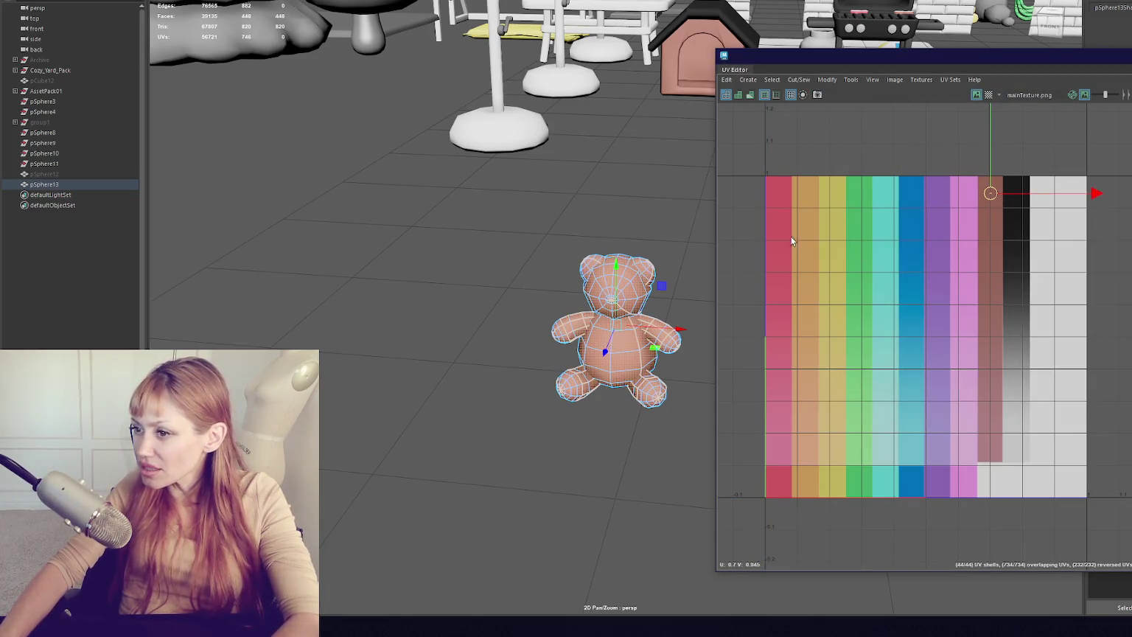
- Select the nose faces, then shrink their UVs and move them onto the black strip
{"action": "key", "text": "f"}
{"action": "left_click_drag", "start_coordinate": [575, 221], "coordinate": [474, 223]}
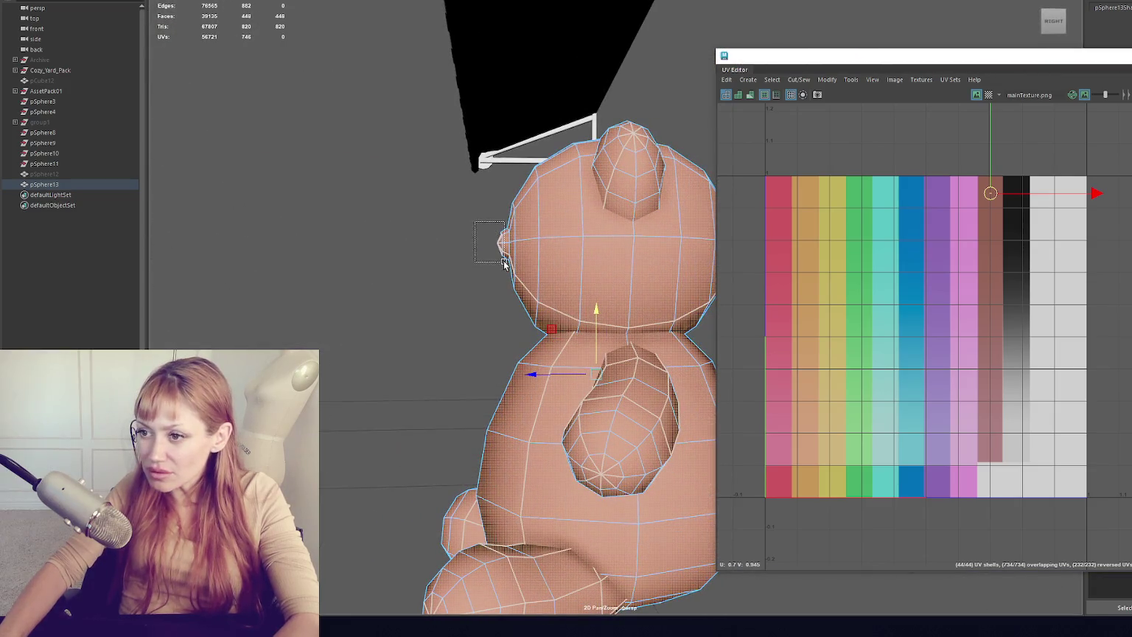
{"action": "left_click_drag", "start_coordinate": [504, 263], "coordinate": [506, 264]}
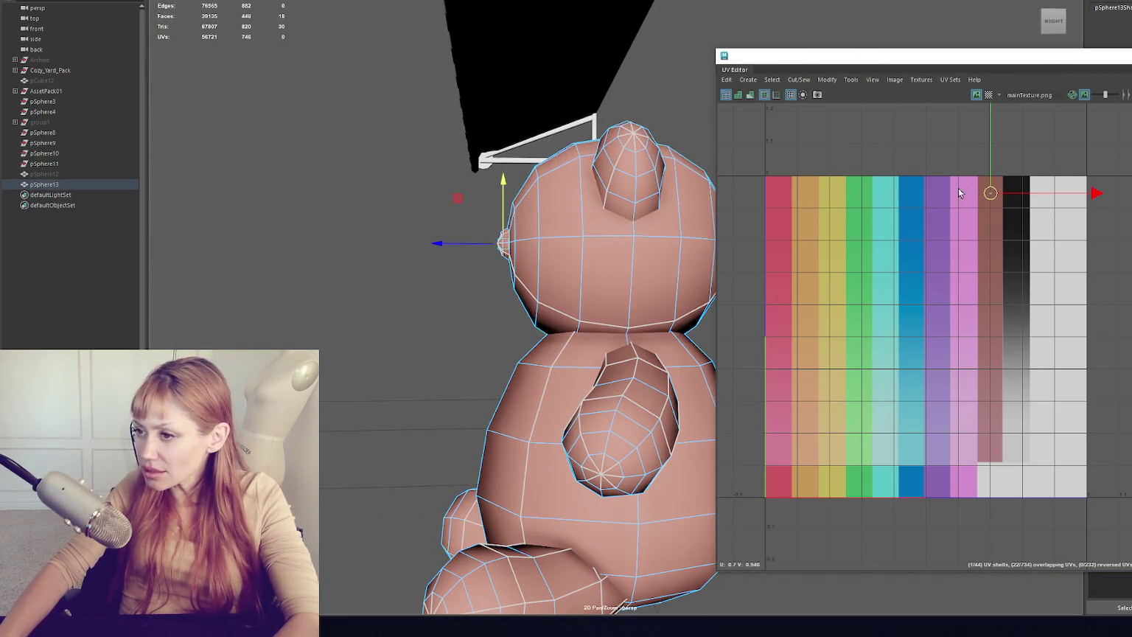
{"action": "left_click_drag", "start_coordinate": [465, 200], "coordinate": [475, 209]}
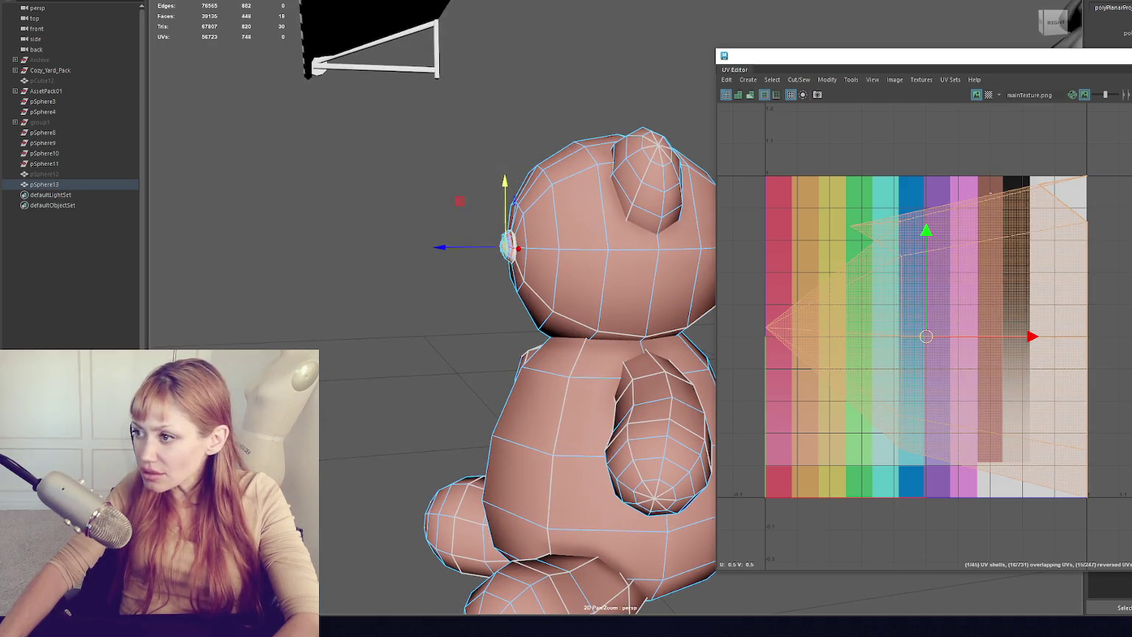
{"action": "left_click_drag", "start_coordinate": [927, 336], "coordinate": [827, 331]}
{"action": "mouse_move", "coordinate": [937, 233]}
{"action": "left_mouse_down"}
{"action": "mouse_move", "coordinate": [1011, 233]}
{"action": "mouse_move", "coordinate": [1015, 195]}
{"action": "left_mouse_up"}
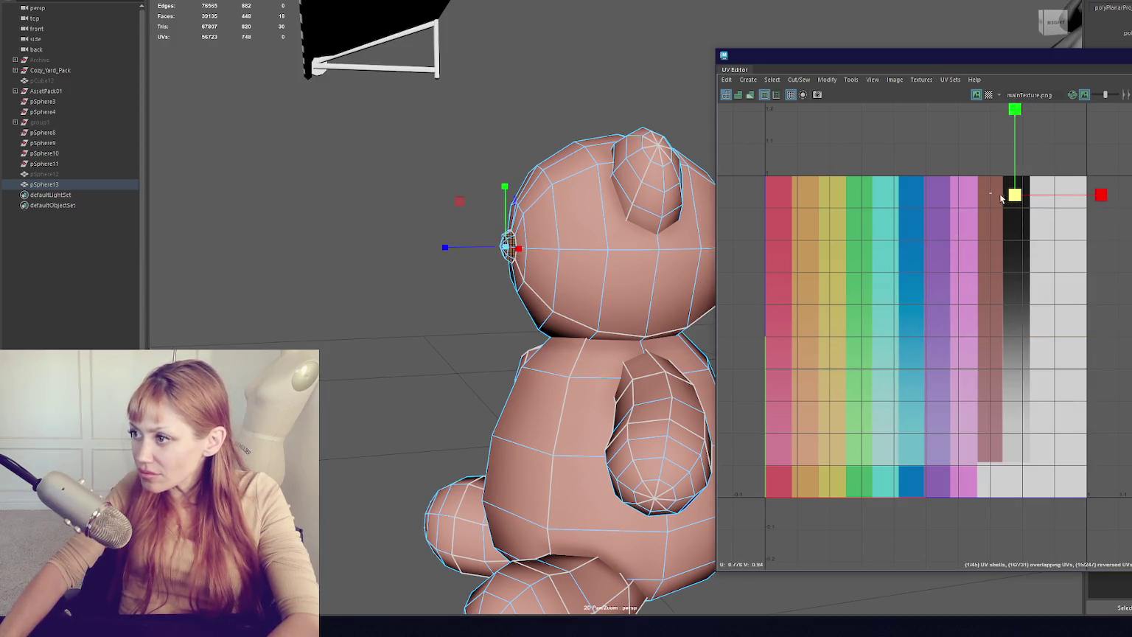
{"action": "left_click_drag", "start_coordinate": [714, 225], "coordinate": [671, 255]}
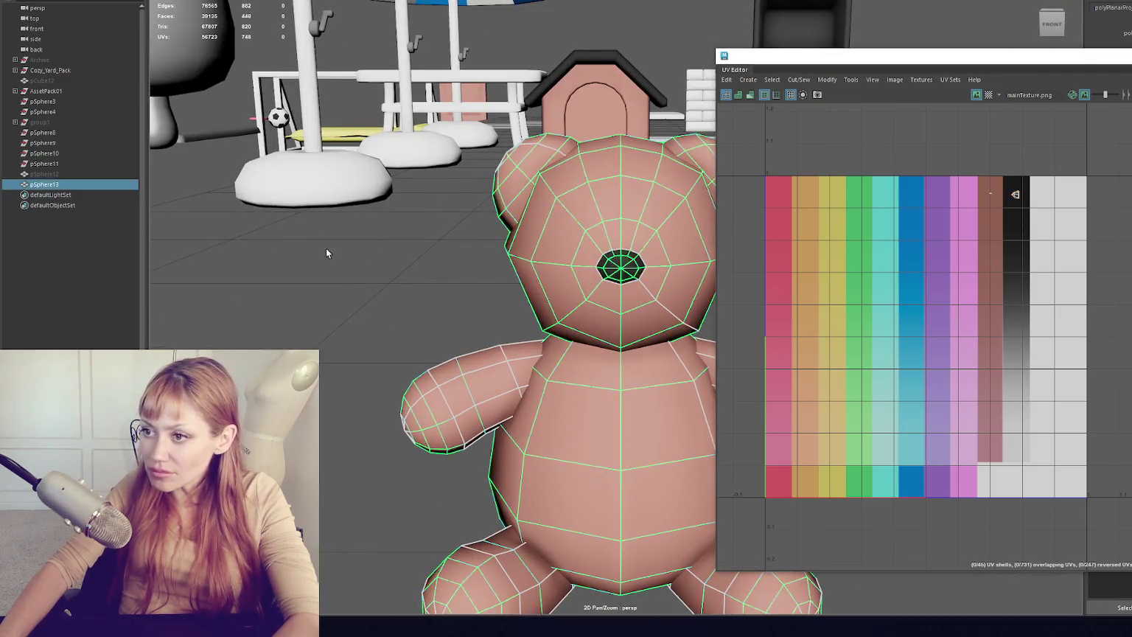
- Deselect the teddy bear and close the floating UV Editor window
{"action": "left_click", "coordinate": [326, 253]}
{"action": "scroll", "coordinate": [437, 288], "scroll_direction": "down", "scroll_amount": 5}
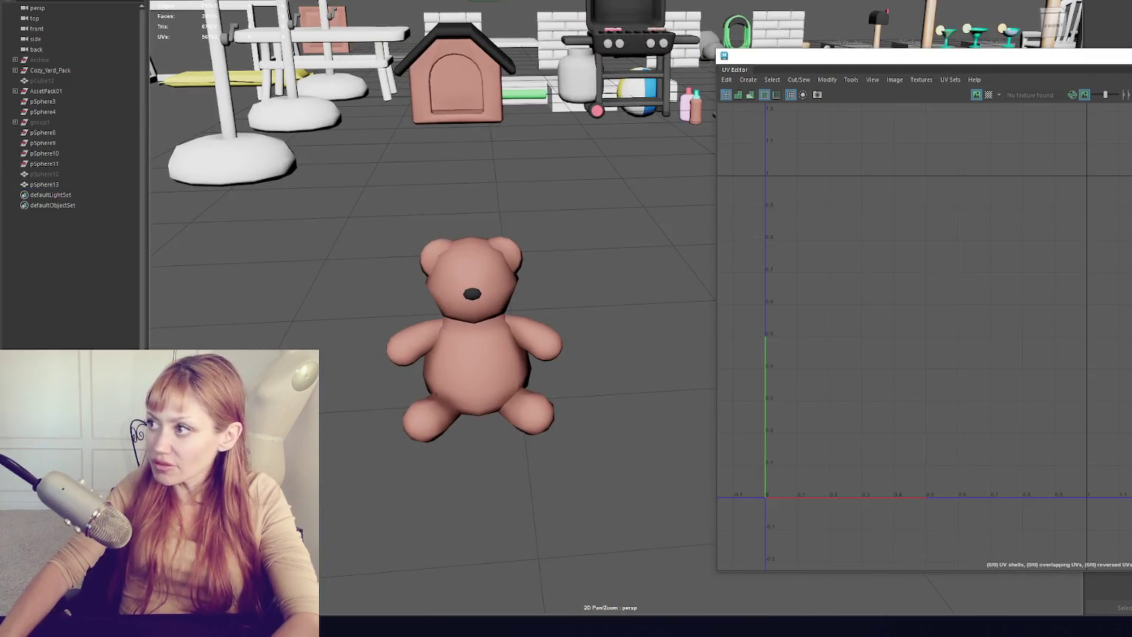
{"action": "left_click_drag", "start_coordinate": [1131, 68], "coordinate": [1122, 86]}
{"action": "left_click", "coordinate": [1115, 73]}
- Zoom out to show the whole yard and select the pink teddy bear
{"action": "scroll", "coordinate": [615, 239], "scroll_direction": "down", "scroll_amount": 3}
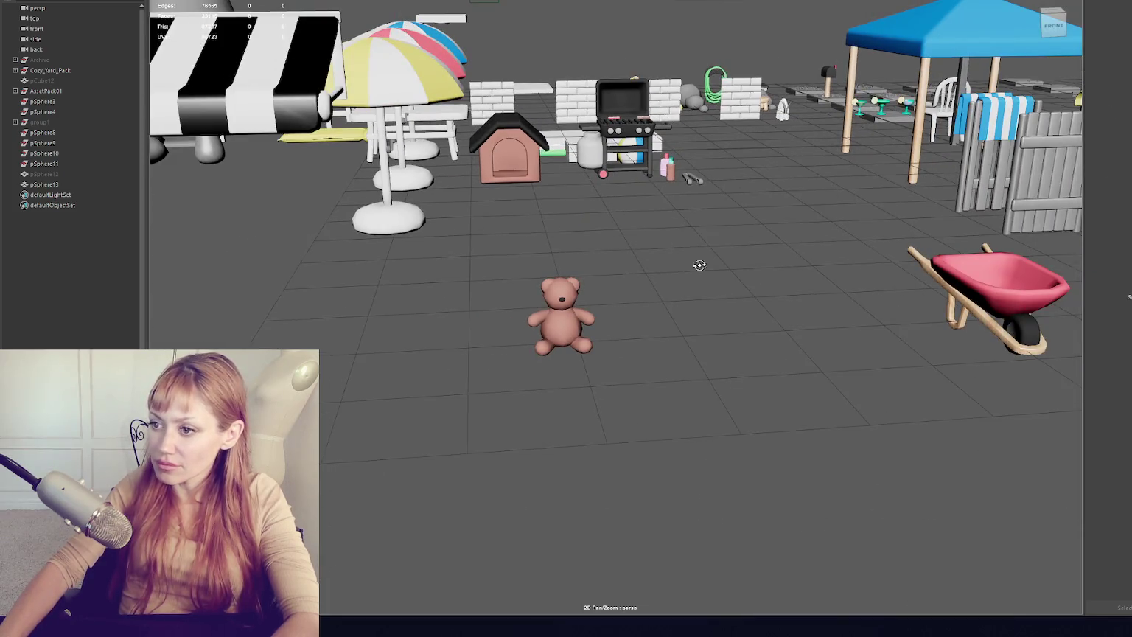
{"action": "left_click_drag", "start_coordinate": [700, 266], "coordinate": [587, 296]}
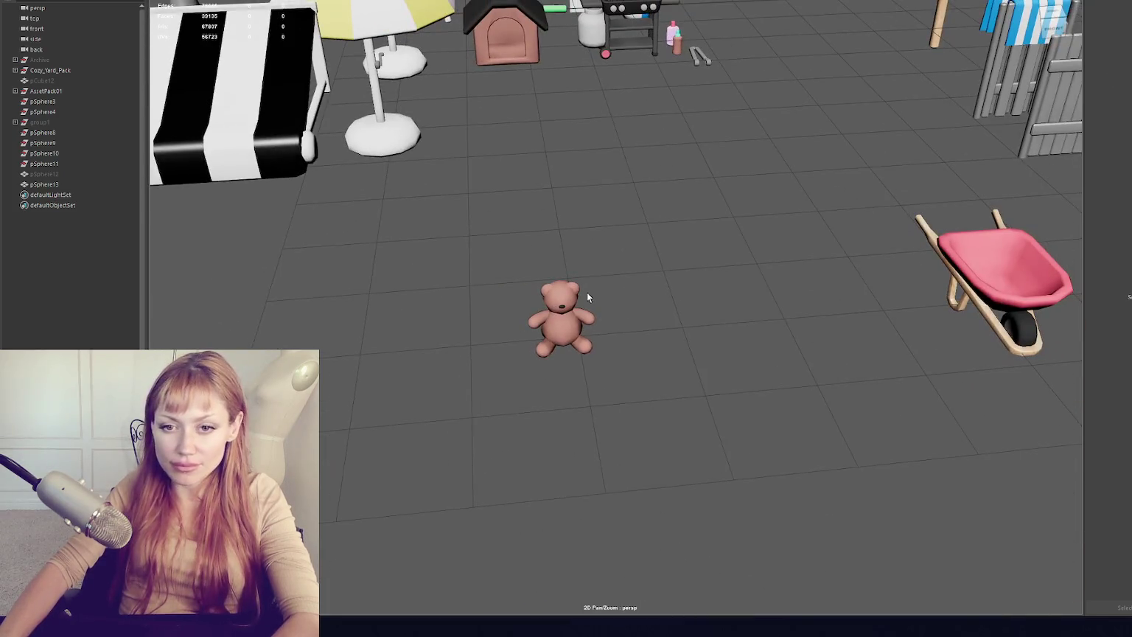
{"action": "left_click", "coordinate": [569, 318]}
{"action": "scroll", "coordinate": [590, 310], "scroll_direction": "down", "scroll_amount": 5}
{"action": "scroll", "coordinate": [546, 269], "scroll_direction": "up", "scroll_amount": 2}
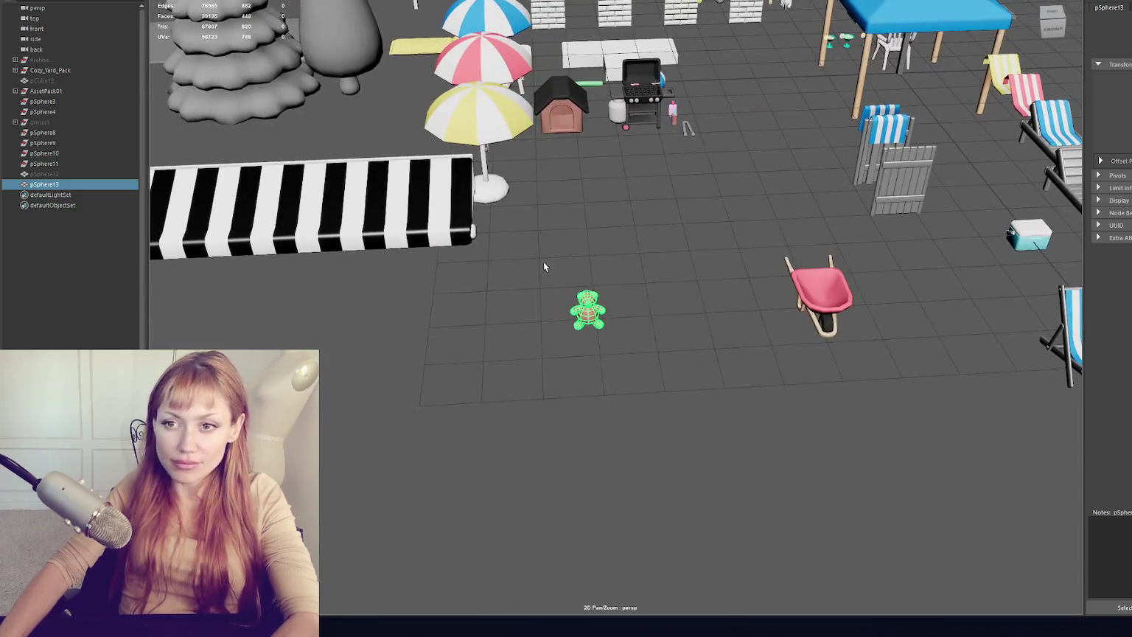
- Group the teddy bear with Ctrl+G and rename the group New_Items in the Outliner, fixing a typo
{"action": "key", "text": "ctrl+g"}
{"action": "double_click", "coordinate": [42, 185]}
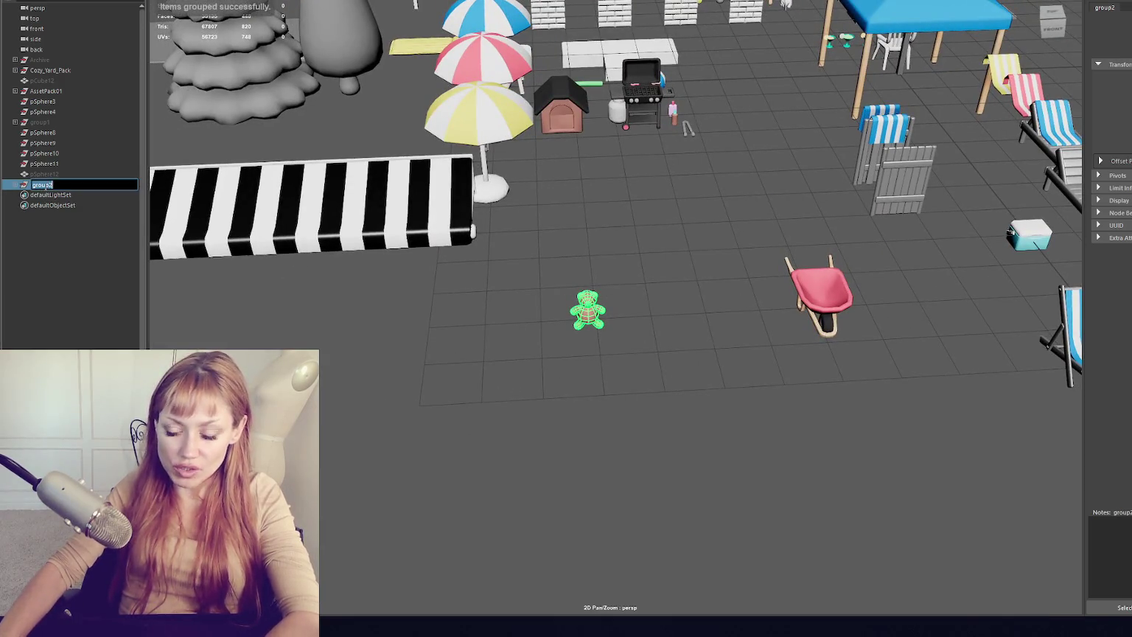
{"action": "type", "text": "New_Itmes"}
{"action": "key", "text": "Return"}
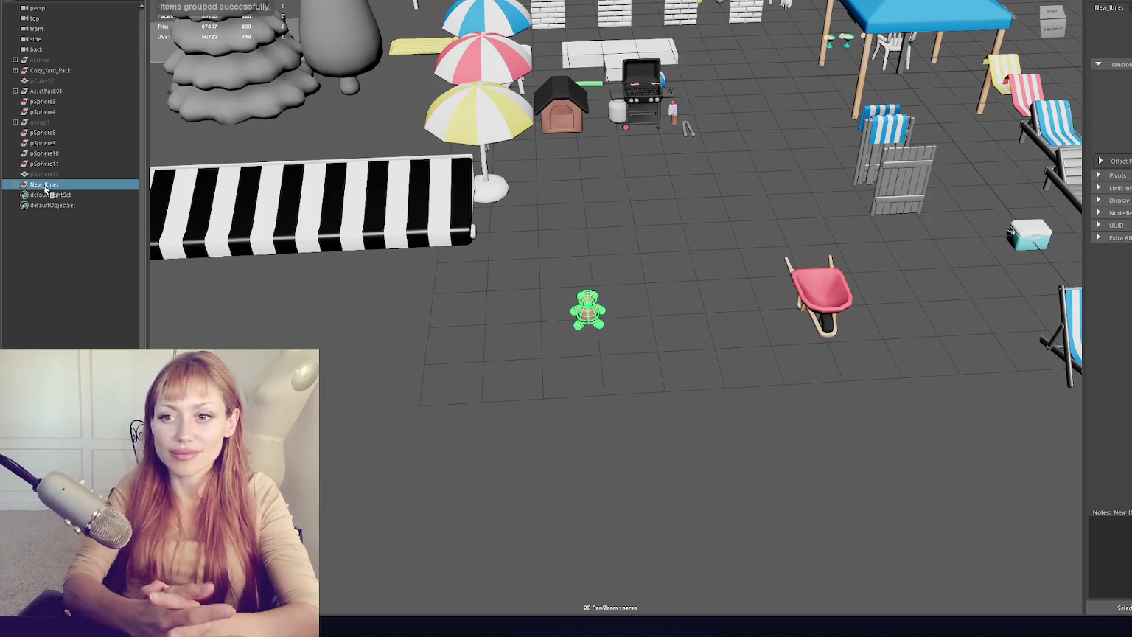
{"action": "double_click", "coordinate": [45, 186]}
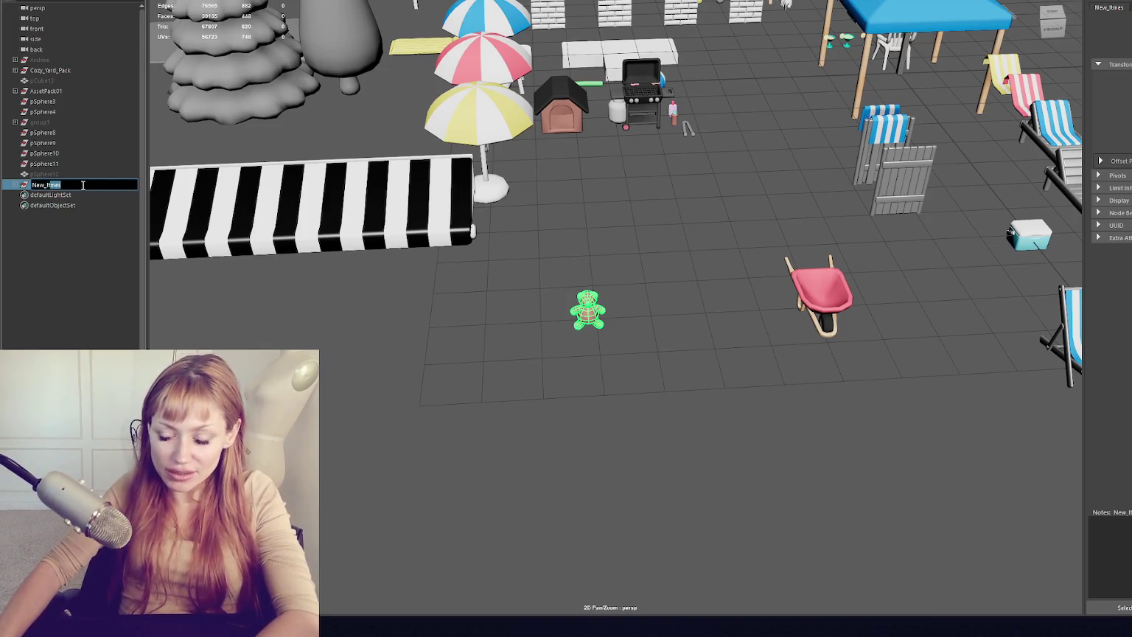
{"action": "type", "text": "New_Item"}
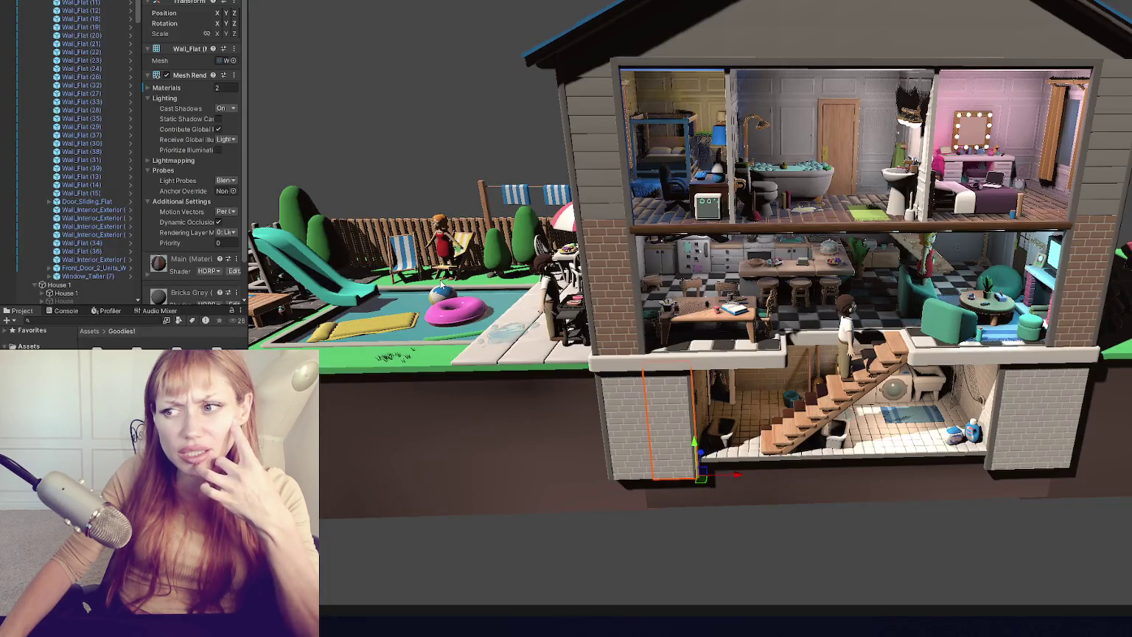
{"action": "left_click", "coordinate": [448, 251]}
{"action": "key", "text": "f"}
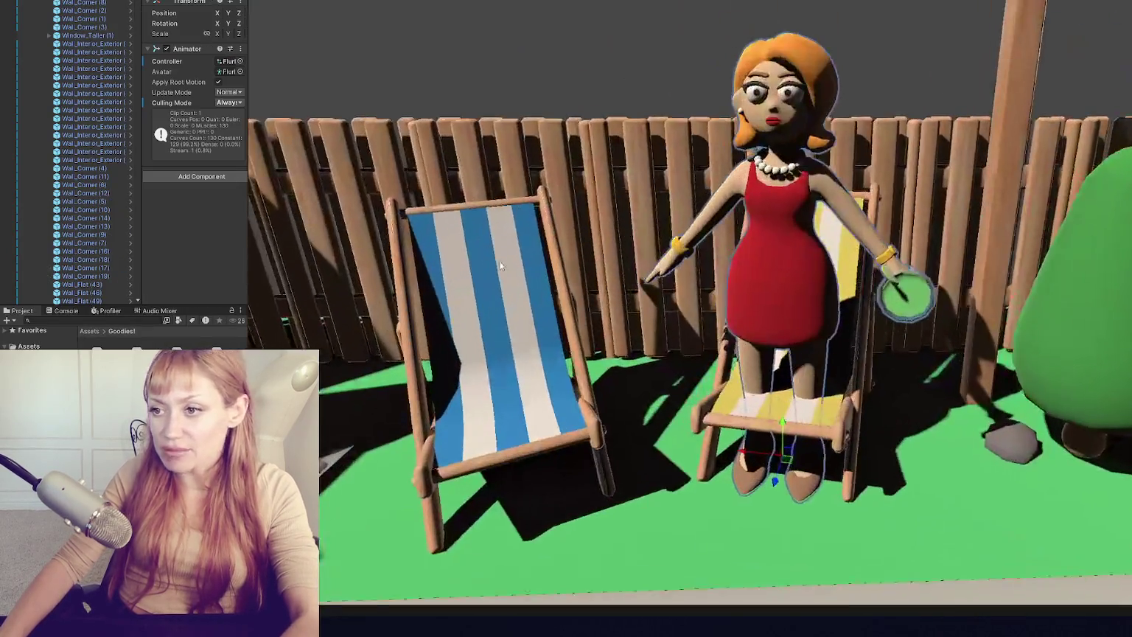
{"action": "scroll", "coordinate": [619, 347], "scroll_direction": "down", "scroll_amount": 5}
{"action": "mouse_move", "coordinate": [620, 347]}
{"action": "left_mouse_down"}
{"action": "mouse_move", "coordinate": [852, 174]}
{"action": "mouse_move", "coordinate": [862, 181]}
{"action": "mouse_move", "coordinate": [700, 177]}
{"action": "mouse_move", "coordinate": [501, 148]}
{"action": "left_mouse_up"}
{"action": "scroll", "coordinate": [873, 186], "scroll_direction": "up", "scroll_amount": 3}
{"action": "scroll", "coordinate": [873, 187], "scroll_direction": "down", "scroll_amount": 5}
{"action": "left_click", "coordinate": [536, 157]}
{"action": "key", "text": "f"}
{"action": "scroll", "coordinate": [335, 120], "scroll_direction": "down", "scroll_amount": 5}
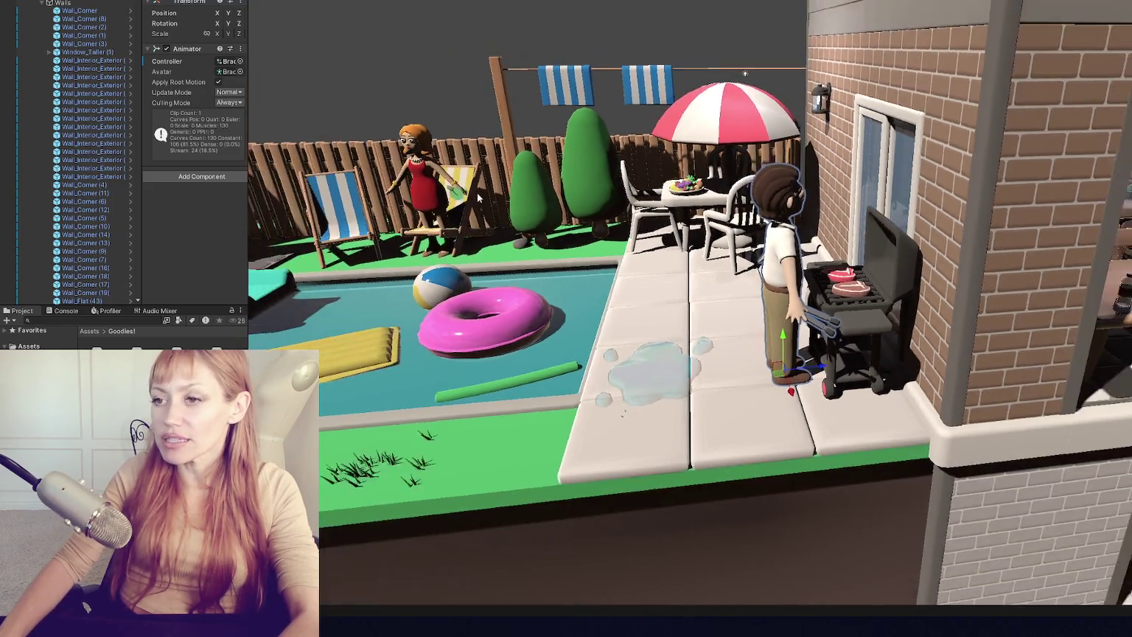
{"action": "mouse_move", "coordinate": [336, 120]}
{"action": "left_mouse_down"}
{"action": "mouse_move", "coordinate": [664, 305]}
{"action": "mouse_move", "coordinate": [854, 251]}
{"action": "left_mouse_up"}
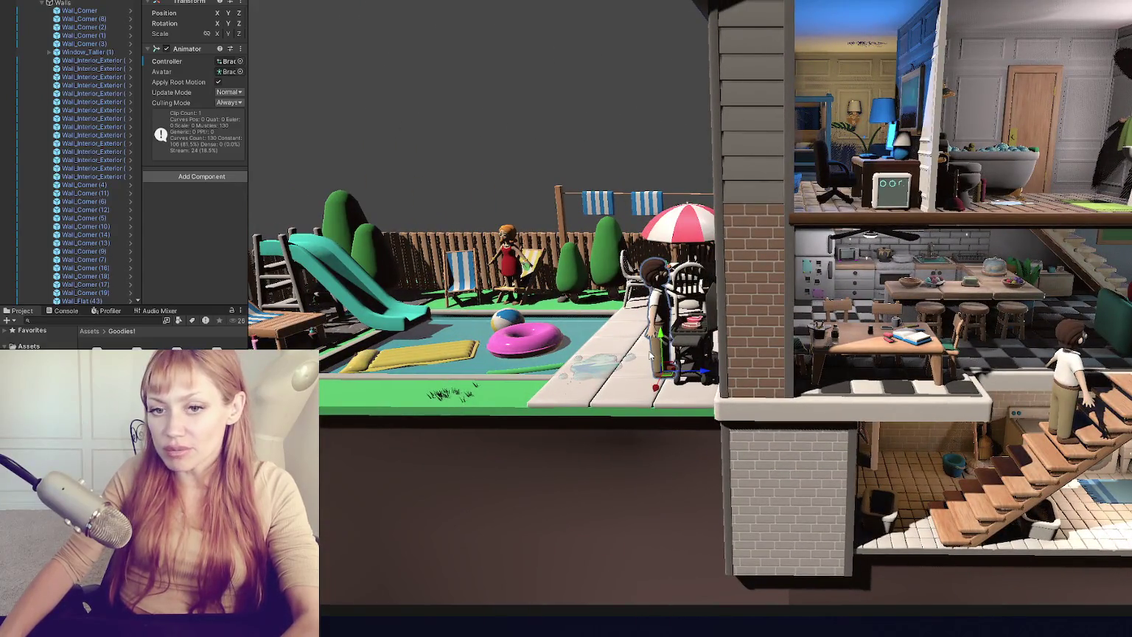
{"action": "scroll", "coordinate": [562, 380], "scroll_direction": "down", "scroll_amount": 3}
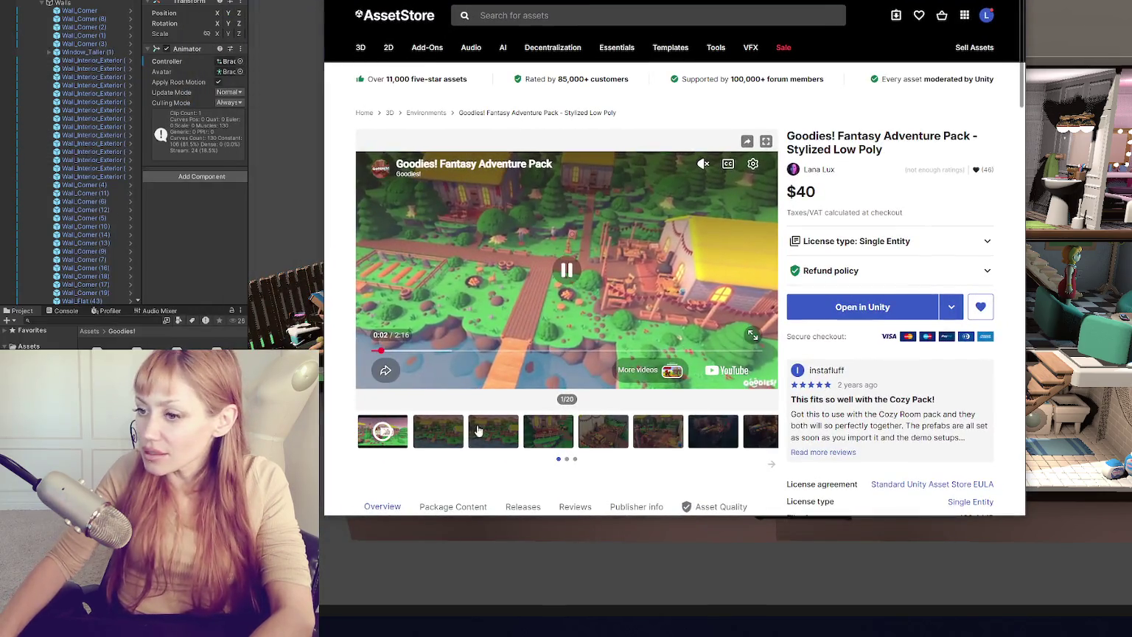
- Play the Goodies! Fantasy Adventure Pack trailer full-screen from its Asset Store page
{"action": "left_click", "coordinate": [459, 436]}
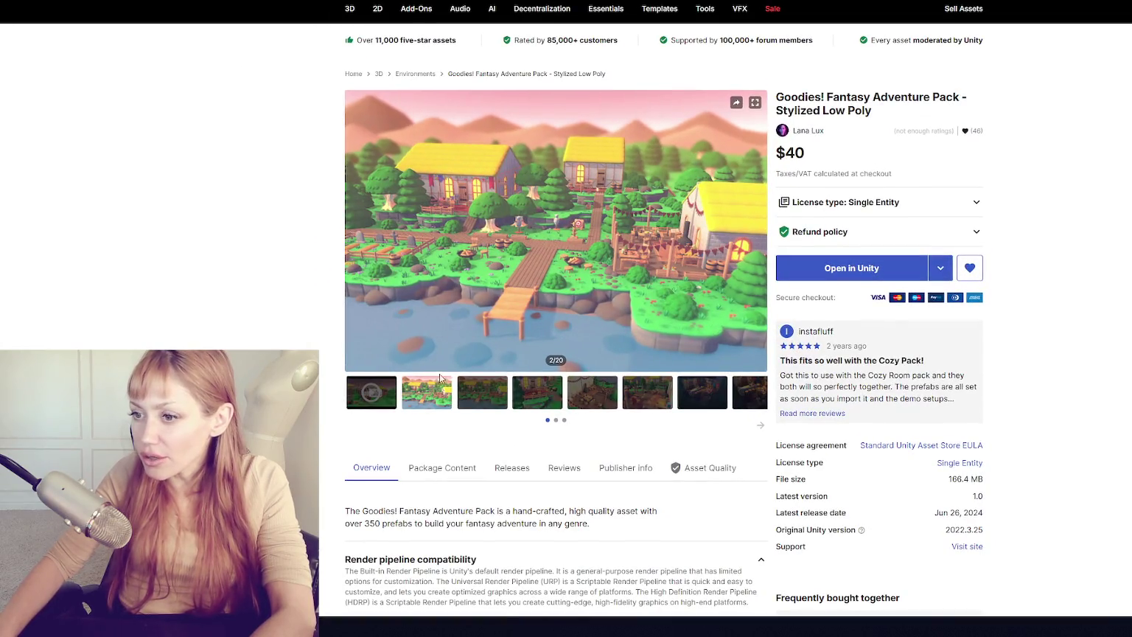
{"action": "left_click", "coordinate": [379, 399]}
{"action": "left_click", "coordinate": [620, 384]}
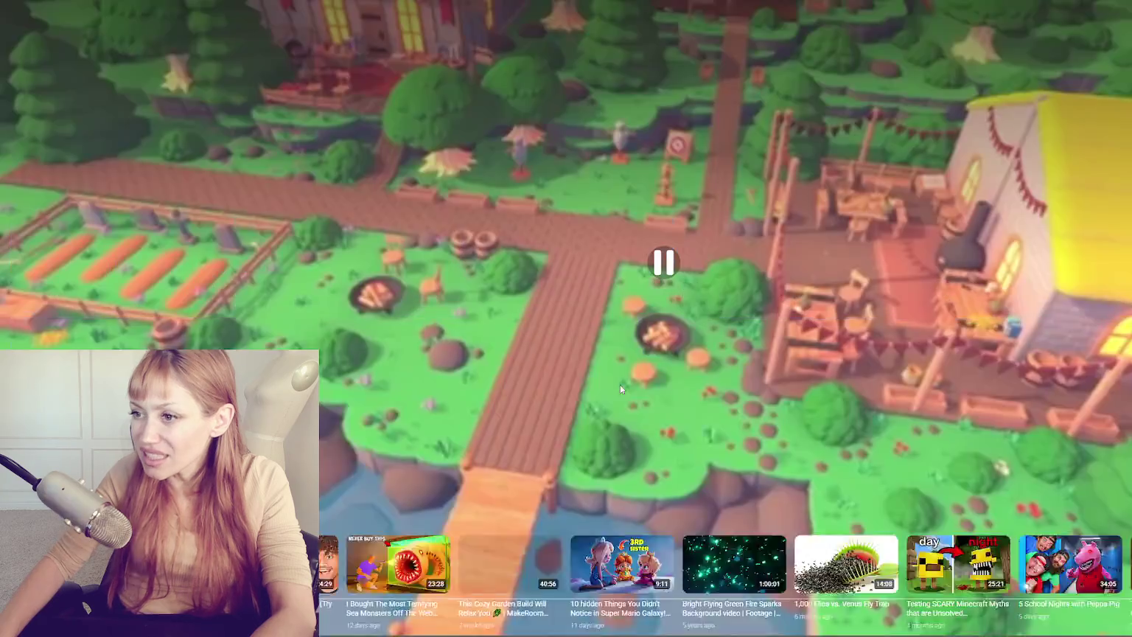
{"action": "left_click", "coordinate": [620, 384]}
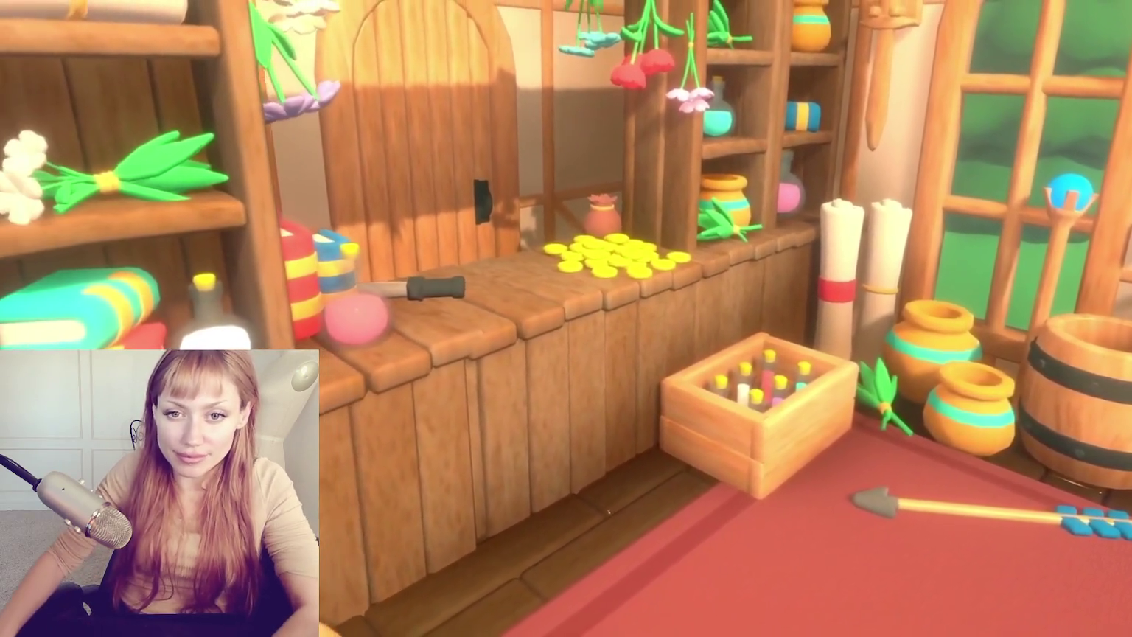
- Exit full-screen so the trailer plays inline in the product gallery
{"action": "mouse_move", "coordinate": [651, 261]}
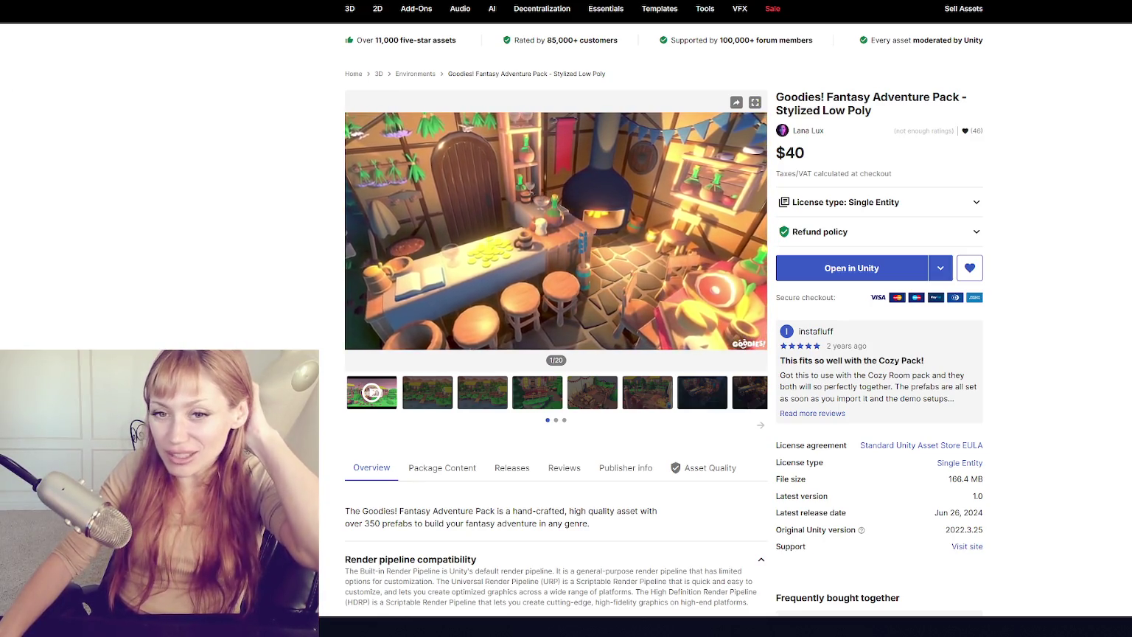
- Step through gallery images 4, 7 and 5, ending on image 6 of 20, the village square
{"action": "mouse_move", "coordinate": [434, 275]}
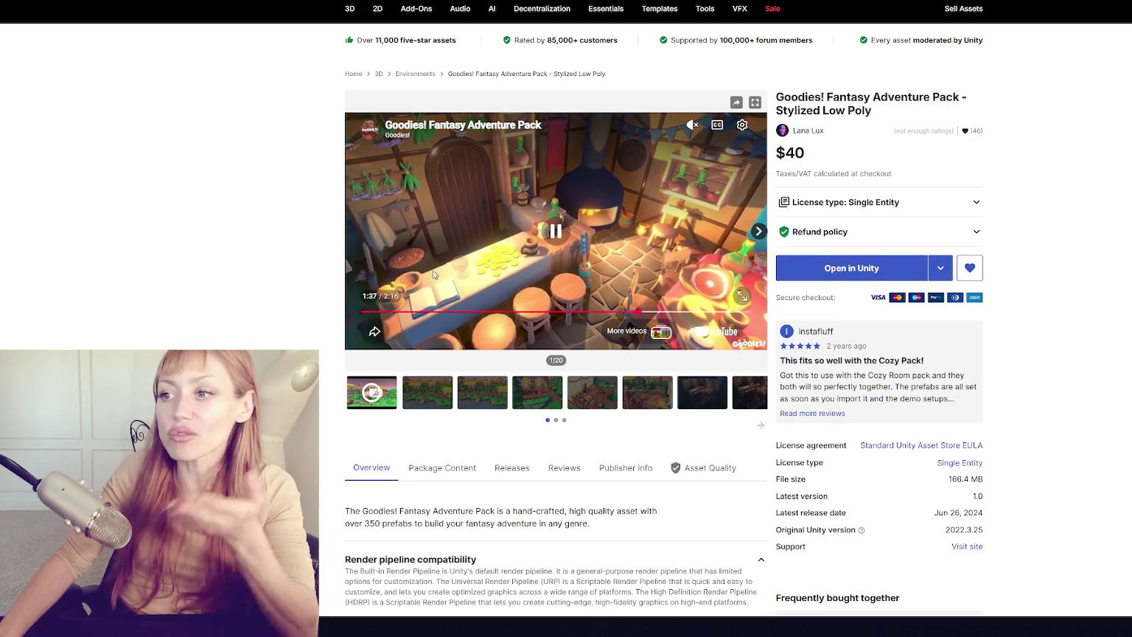
{"action": "left_click", "coordinate": [500, 399]}
{"action": "left_click", "coordinate": [536, 458]}
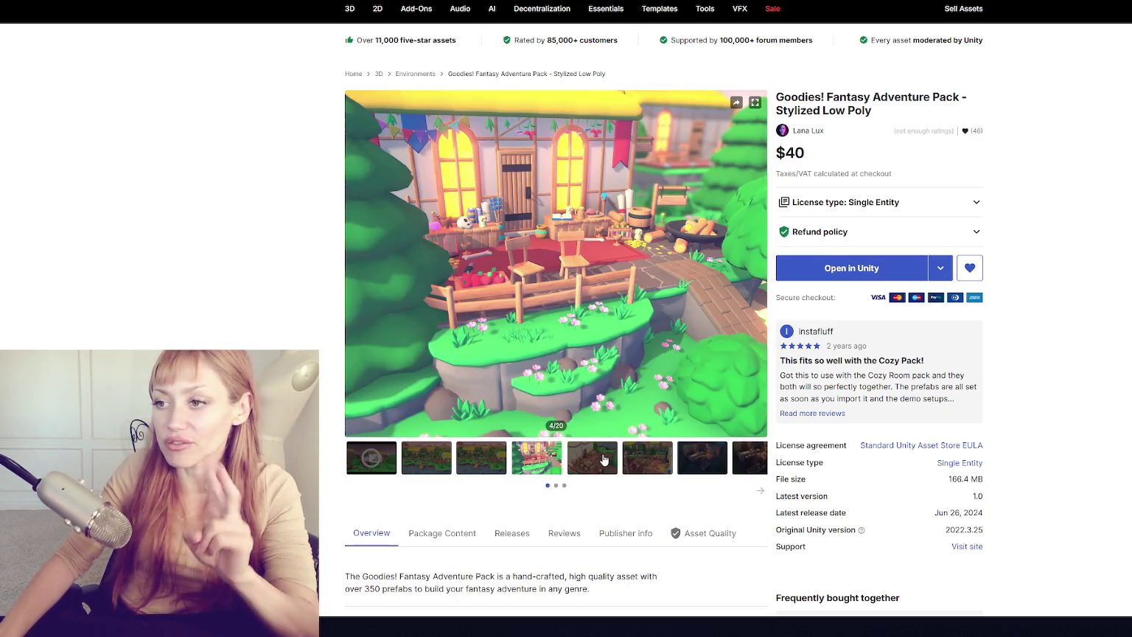
{"action": "left_click", "coordinate": [721, 462]}
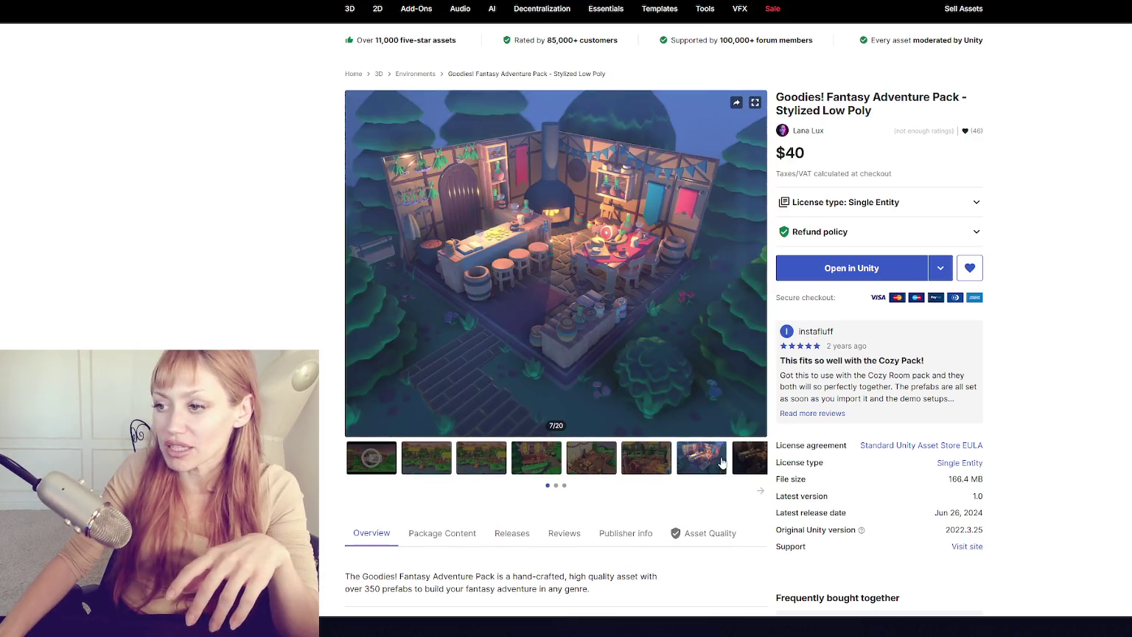
{"action": "left_click", "coordinate": [741, 461]}
{"action": "left_click", "coordinate": [481, 460]}
{"action": "left_click", "coordinate": [523, 463]}
{"action": "left_click", "coordinate": [592, 466]}
{"action": "left_click", "coordinate": [660, 468]}
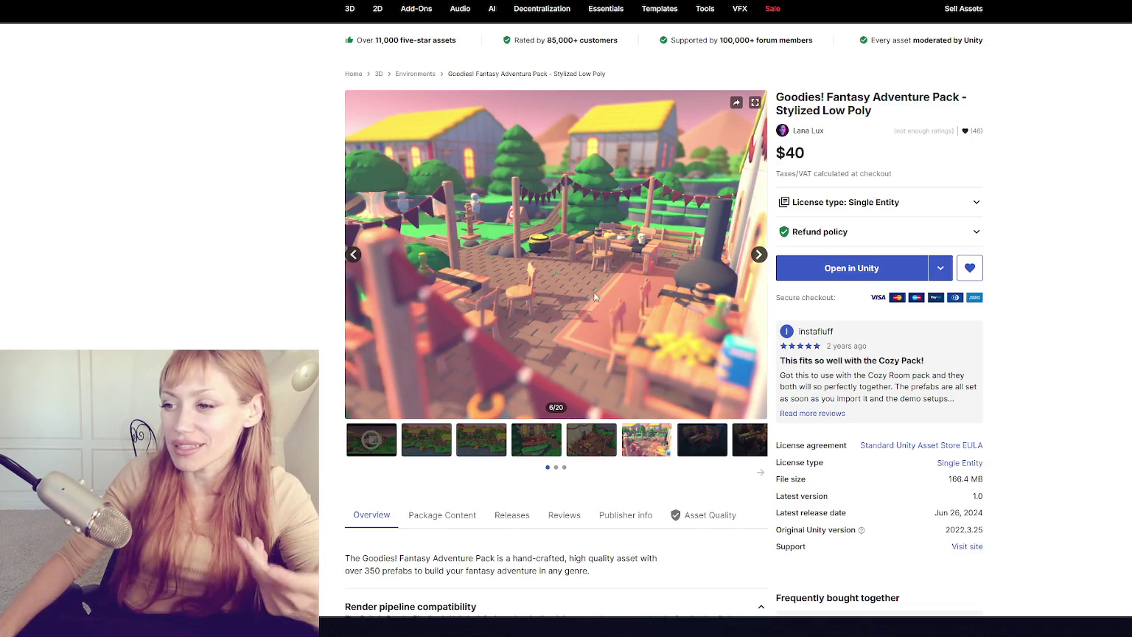
- View gallery images 5, 7 and 8, then switch to the YouTube castle game video in Theater mode
{"action": "left_click", "coordinate": [589, 446]}
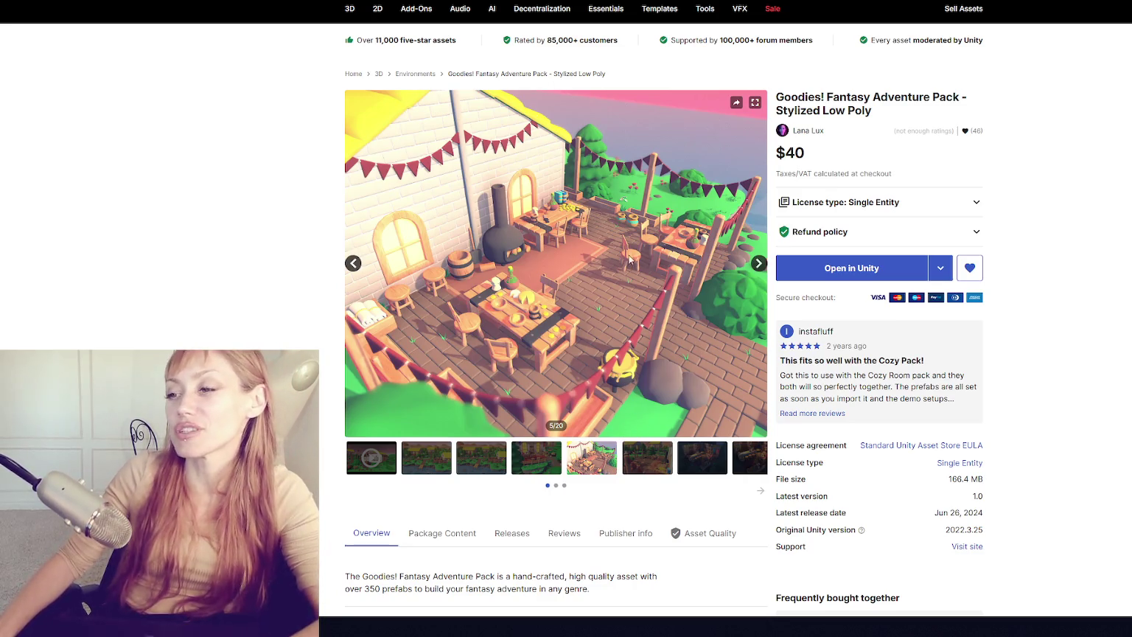
{"action": "left_click", "coordinate": [648, 457]}
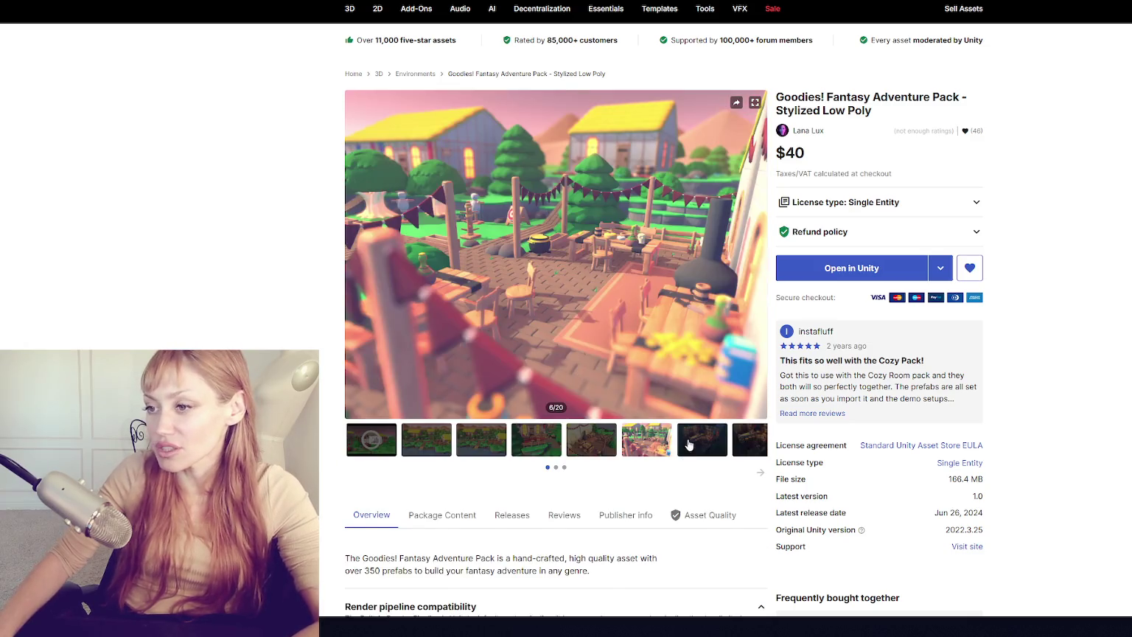
{"action": "left_click", "coordinate": [693, 458]}
{"action": "left_click", "coordinate": [749, 462]}
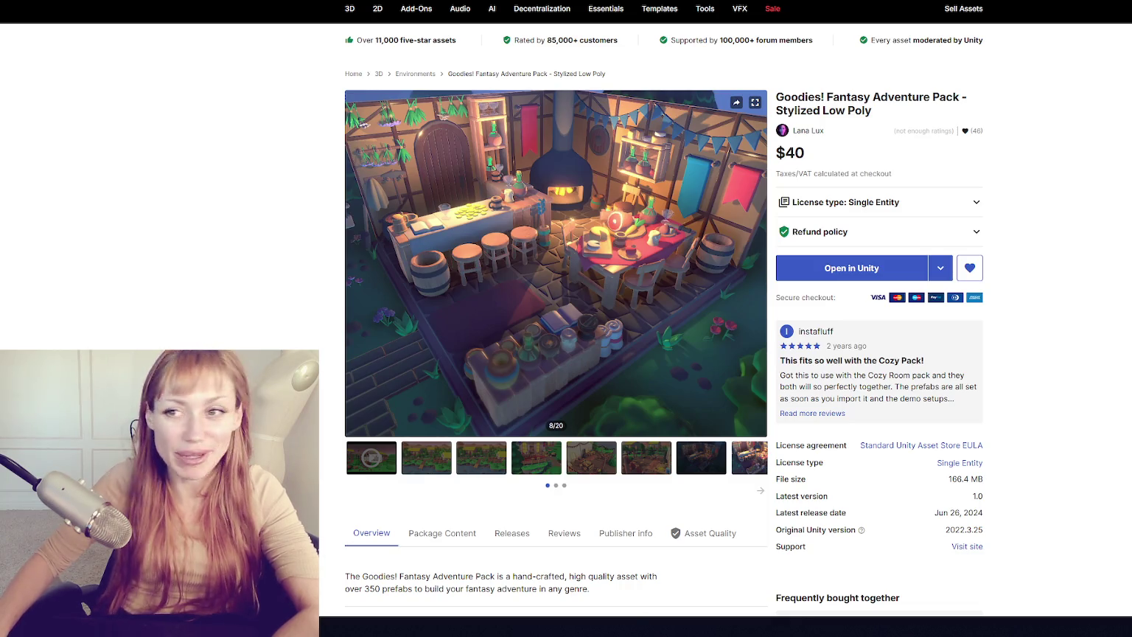
{"action": "key", "text": "alt+Tab"}
{"action": "left_click", "coordinate": [695, 325]}
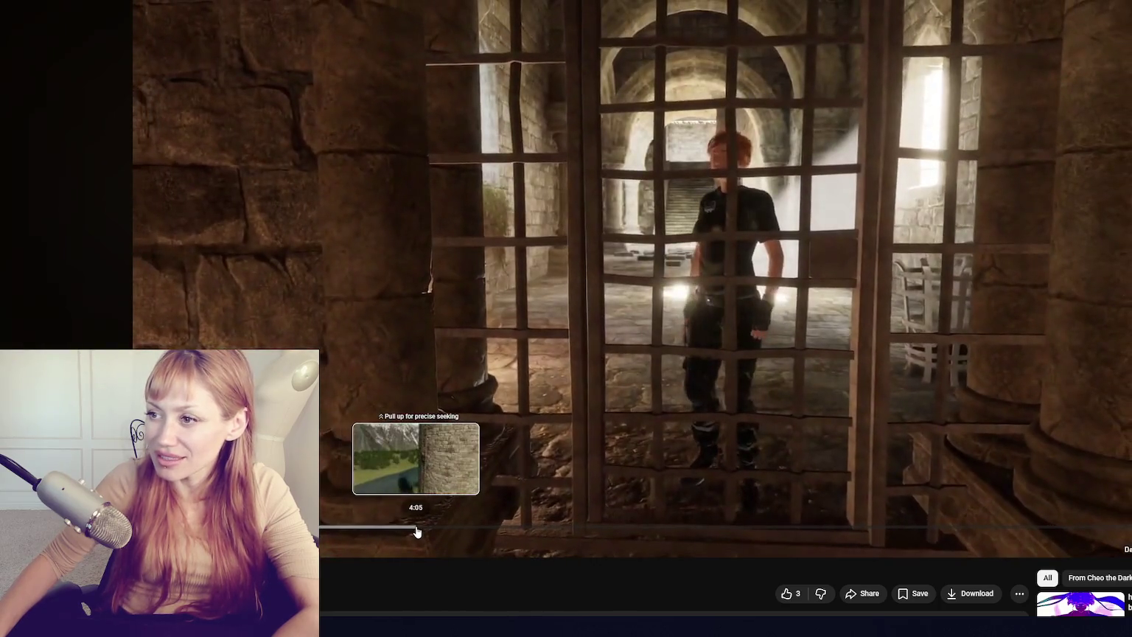
- Seek the castle game video back and forth around the tower ladder climb and resume playback
{"action": "left_click", "coordinate": [402, 534]}
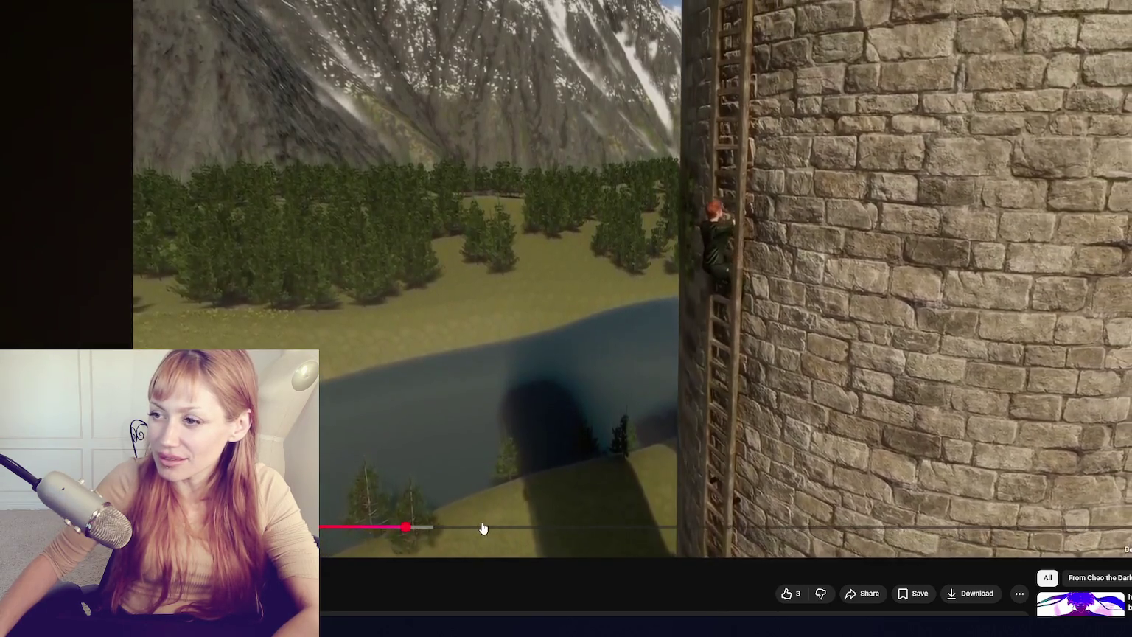
{"action": "left_click", "coordinate": [481, 531]}
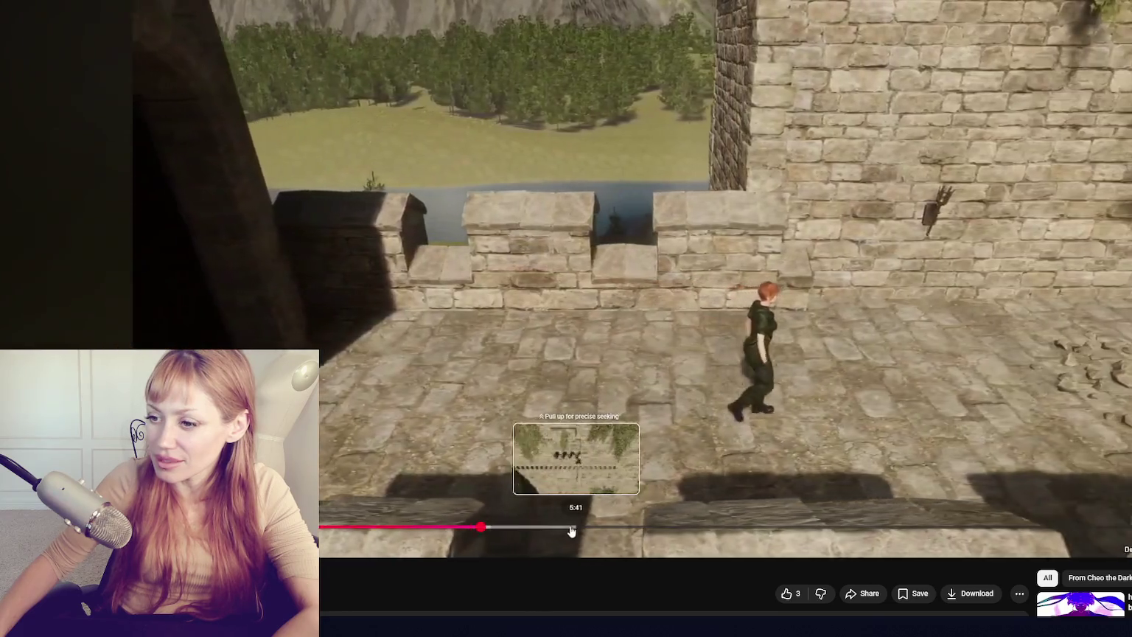
{"action": "left_click", "coordinate": [437, 529]}
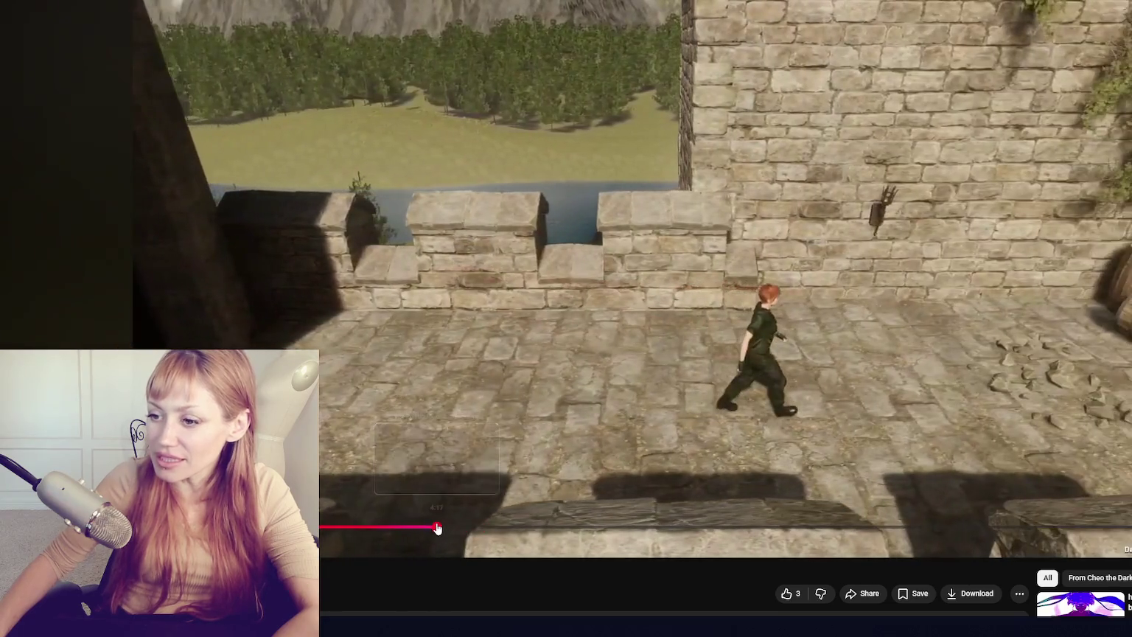
{"action": "left_click", "coordinate": [424, 527]}
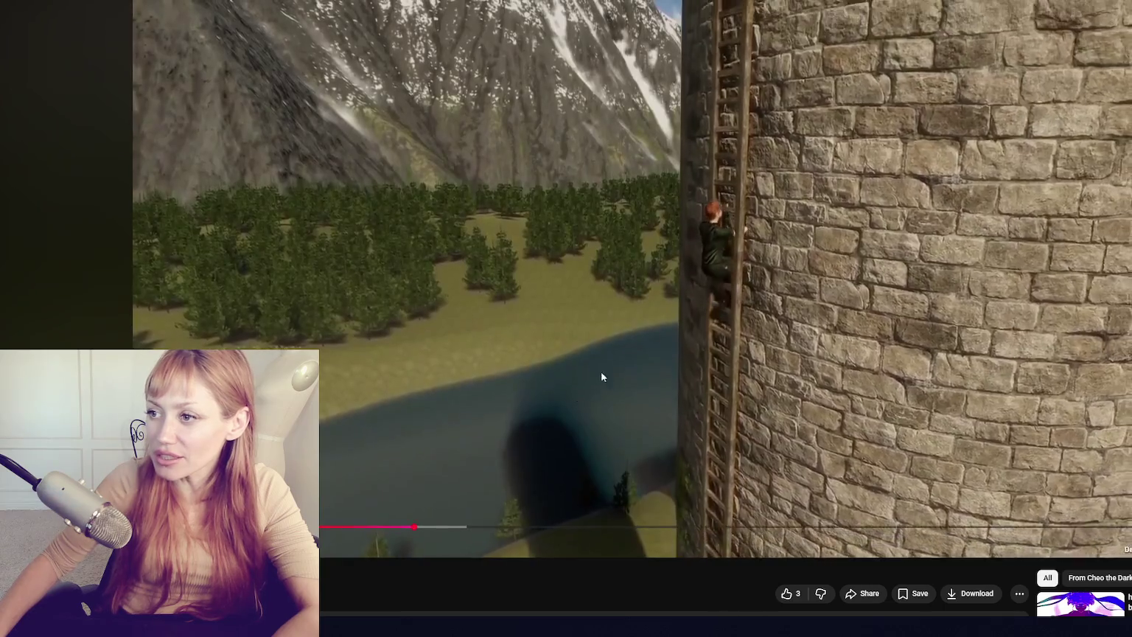
{"action": "left_click", "coordinate": [802, 205]}
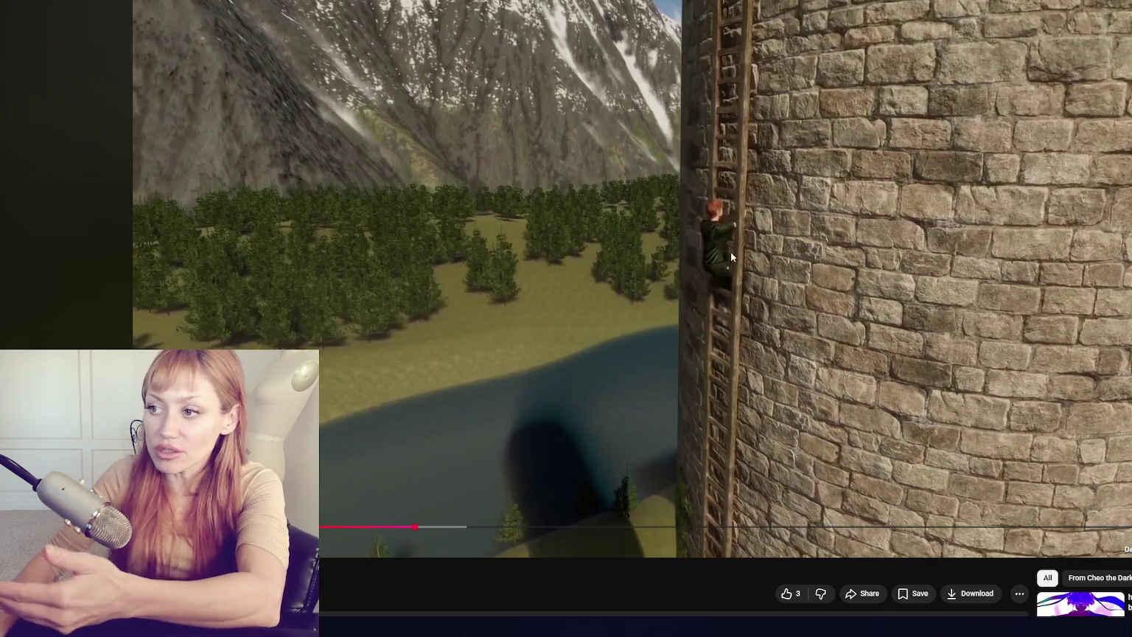
{"action": "left_click", "coordinate": [532, 358]}
- Skip ahead past 5:12, 6:13 and 7:22 to the redhead and soldier in the tower room
{"action": "left_click_drag", "start_coordinate": [436, 528], "coordinate": [468, 532]}
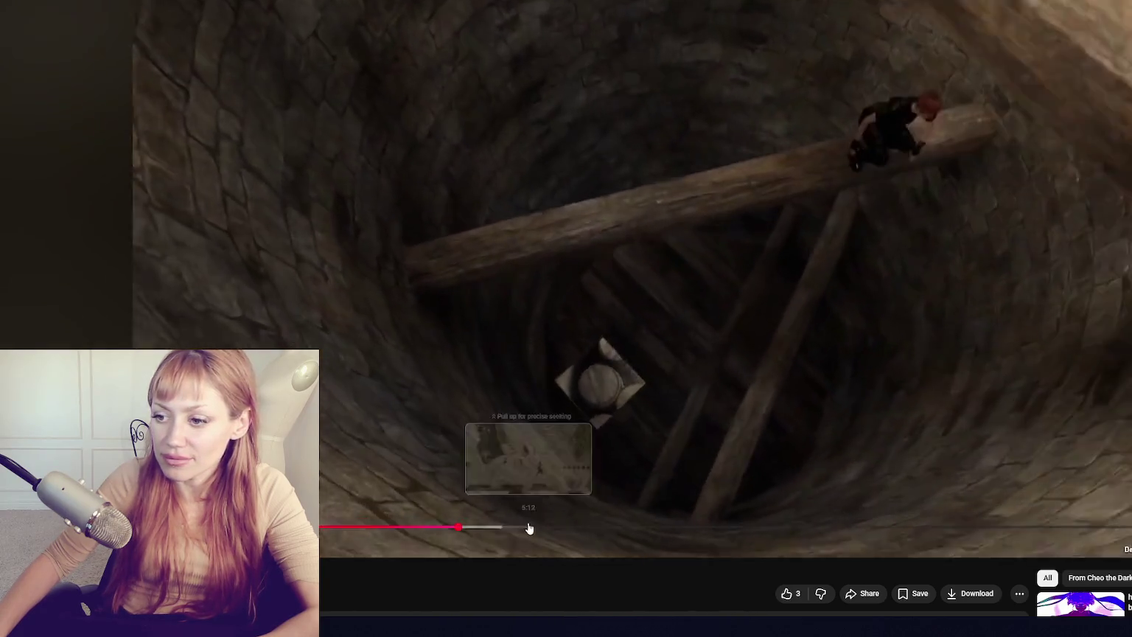
{"action": "left_click", "coordinate": [528, 528]}
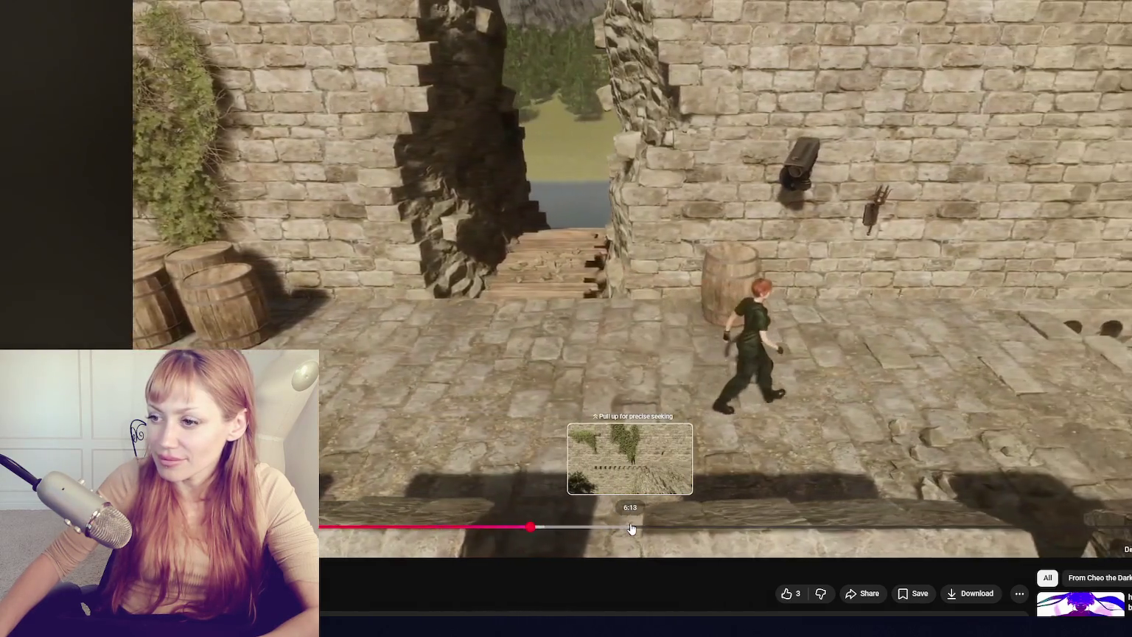
{"action": "left_click", "coordinate": [631, 528]}
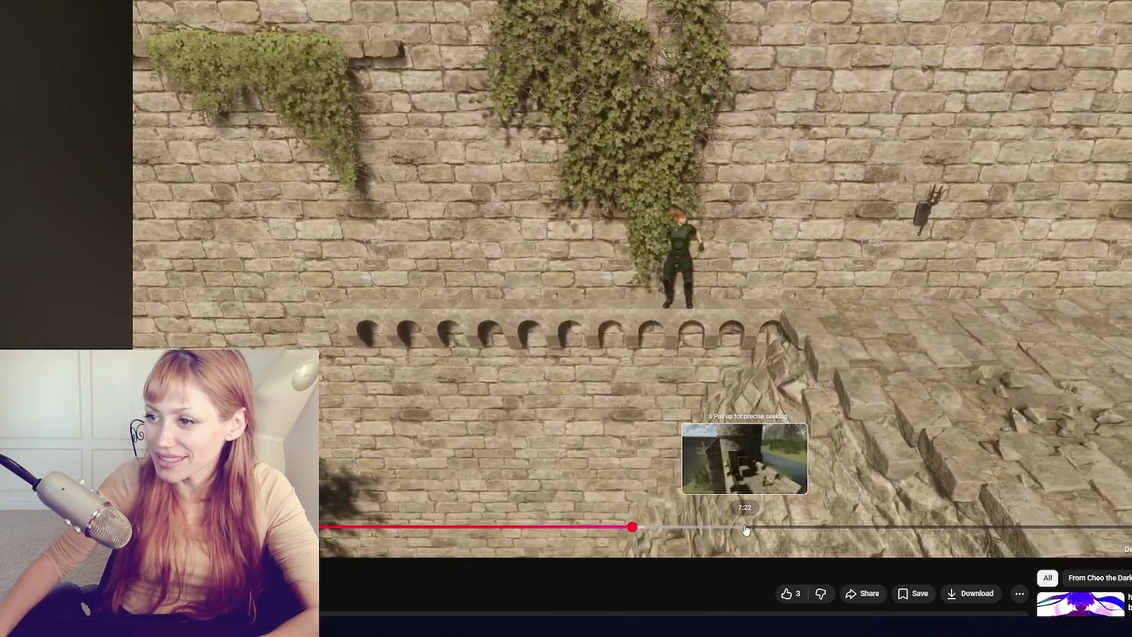
{"action": "left_click", "coordinate": [746, 529]}
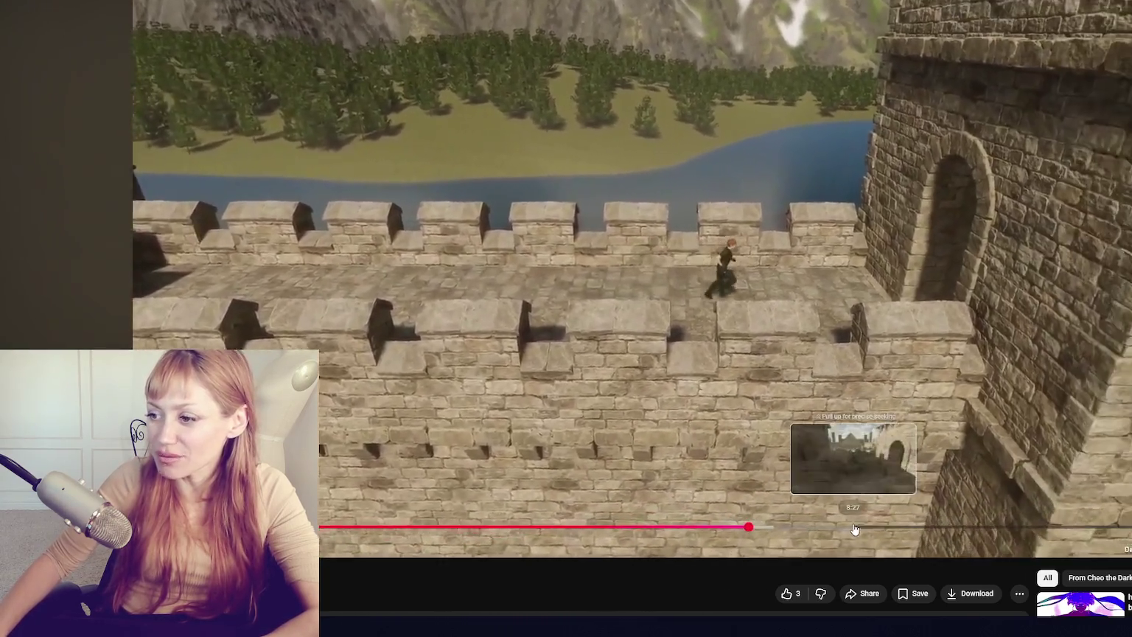
{"action": "left_click", "coordinate": [851, 528]}
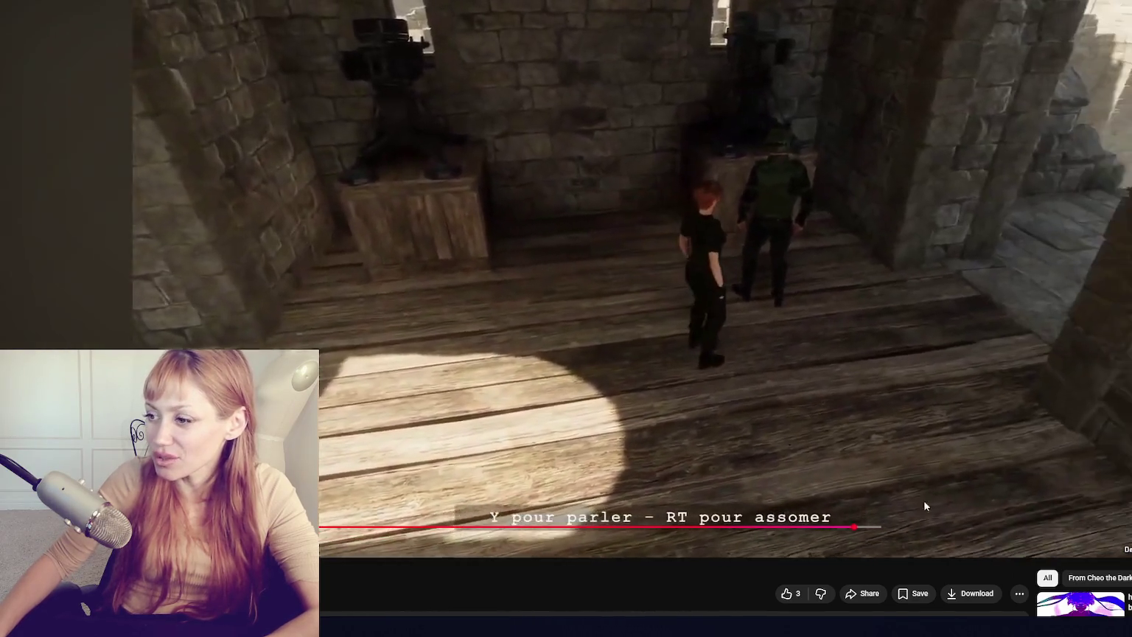
{"action": "left_click", "coordinate": [915, 526]}
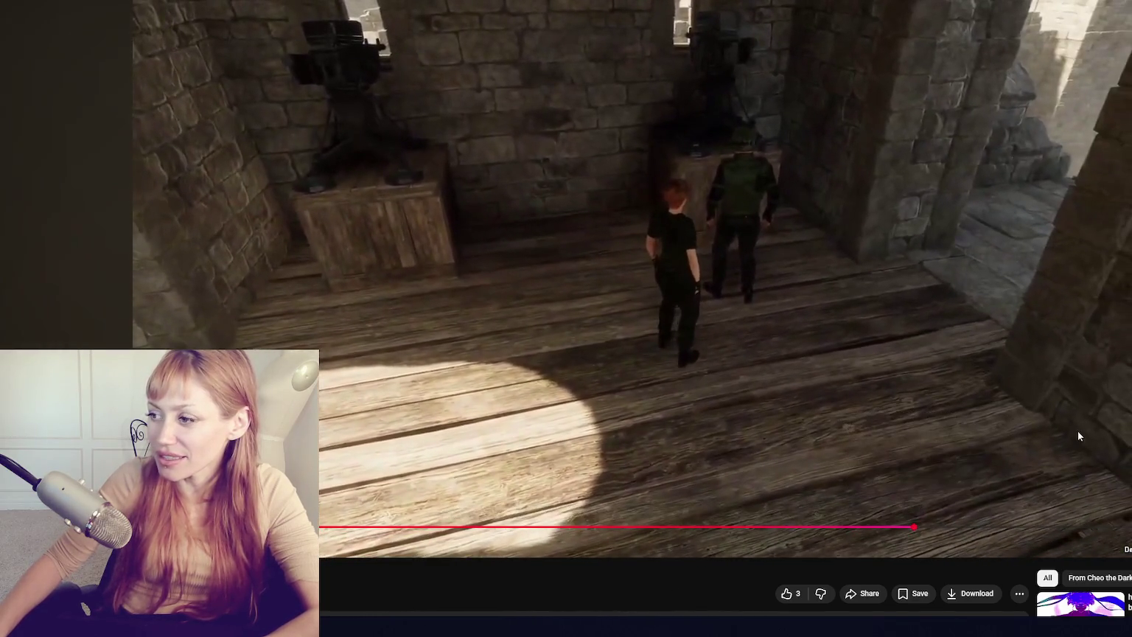